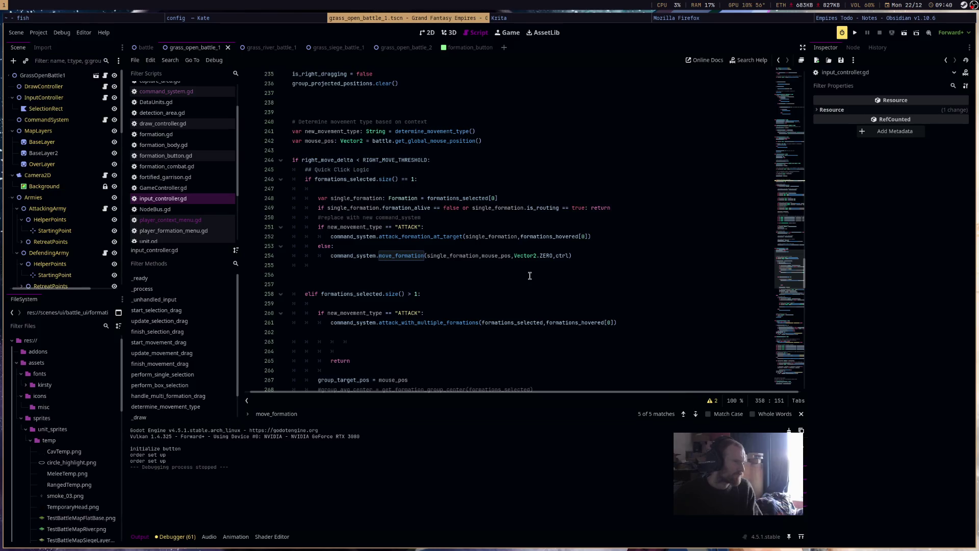
scroll(528, 275, up, 1)
scroll(529, 275, up, 3)
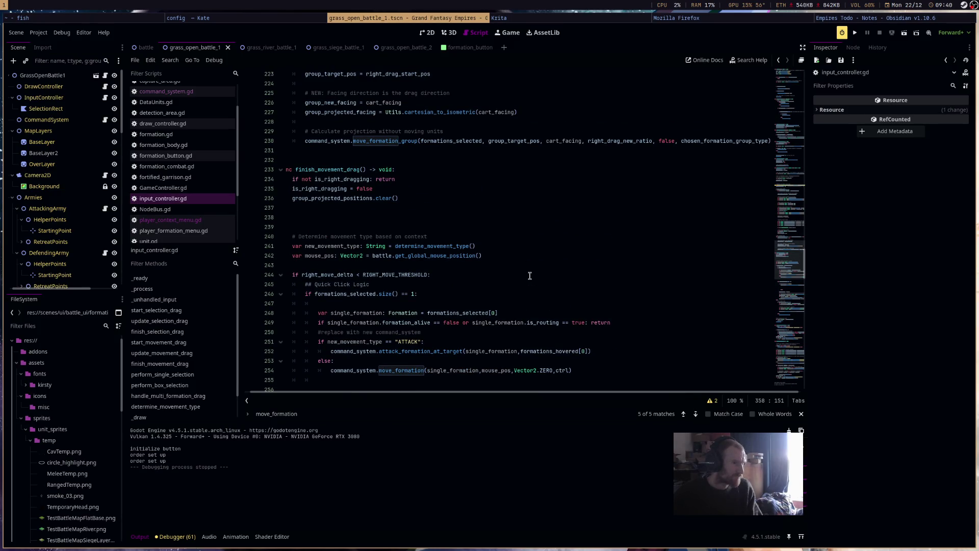
scroll(528, 275, up, 3)
scroll(528, 275, up, 6)
scroll(529, 276, up, 1)
scroll(529, 276, up, 3)
scroll(529, 275, up, 3)
scroll(528, 276, up, 3)
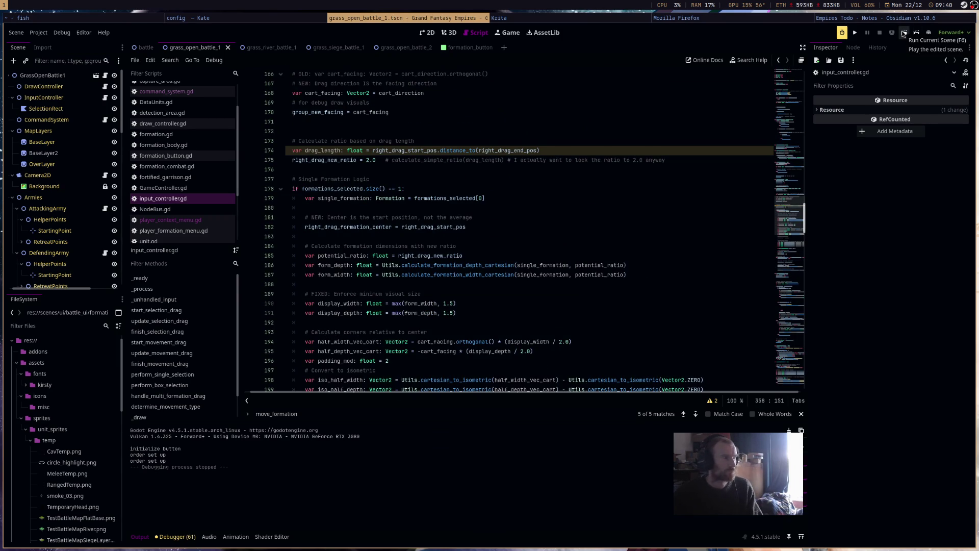
Glance at the river battle scene, select grass_open_battle_1's root node and run it, deploying both armies
mouse_move(406, 47)
click(338, 46)
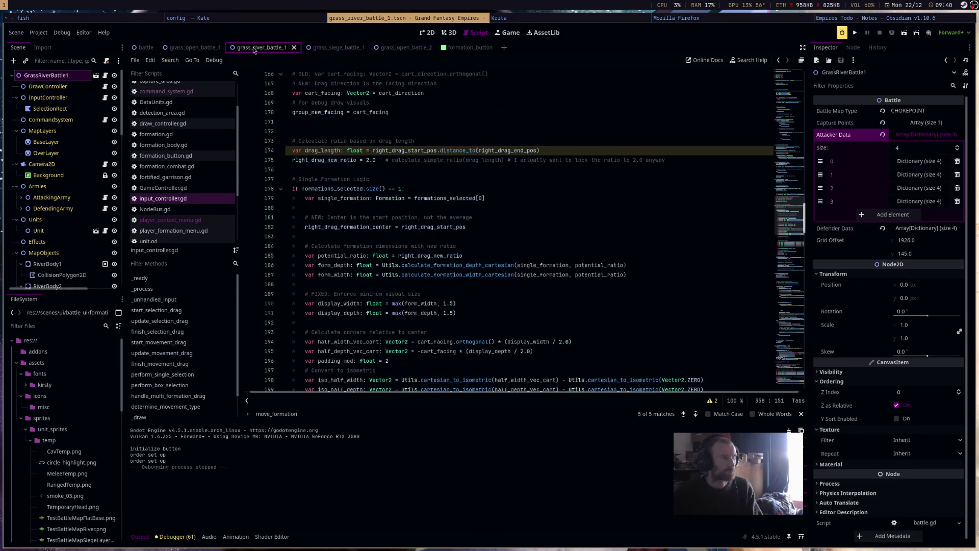
click(190, 48)
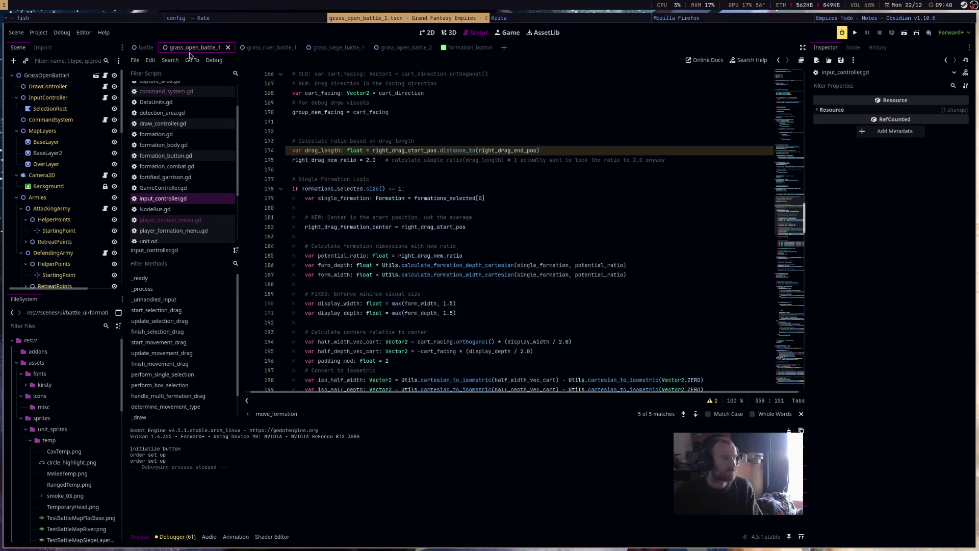
click(47, 75)
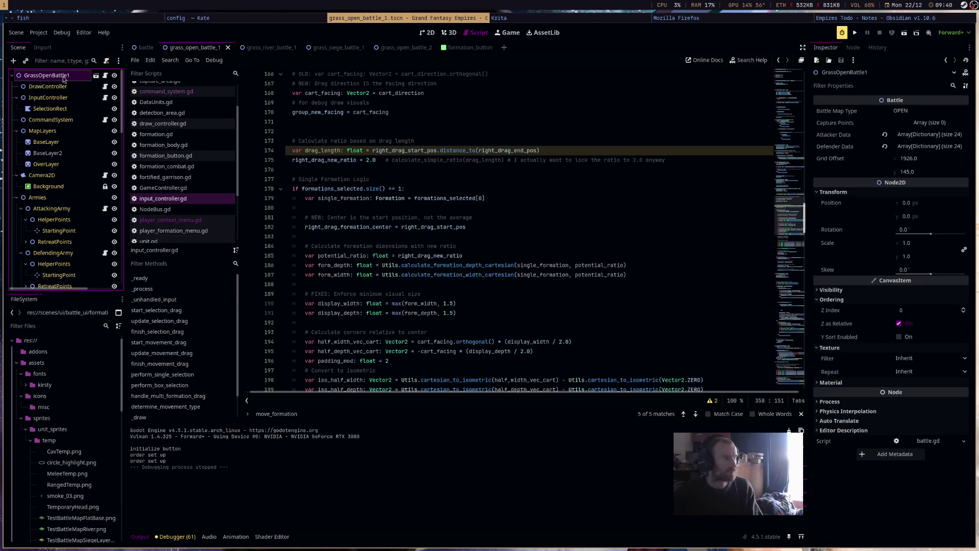
click(903, 39)
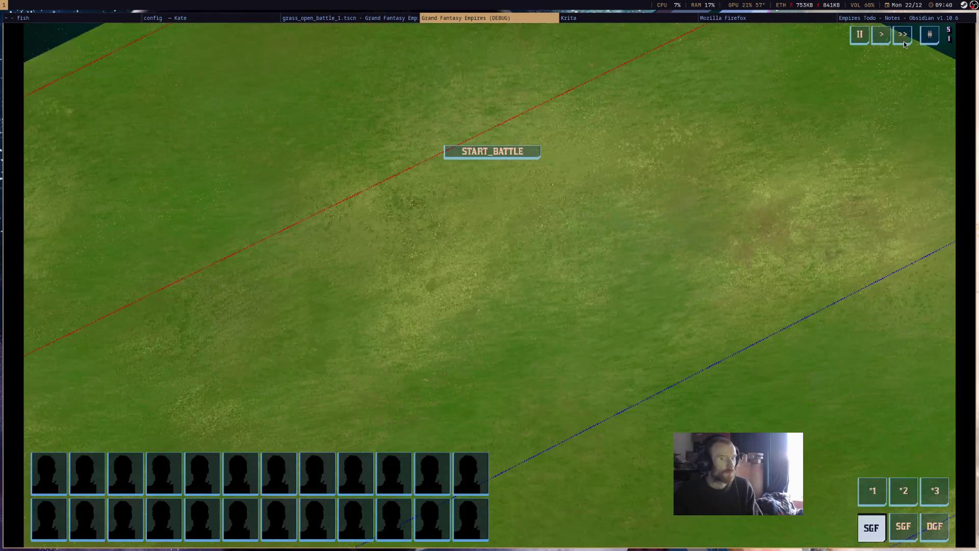
click(903, 42)
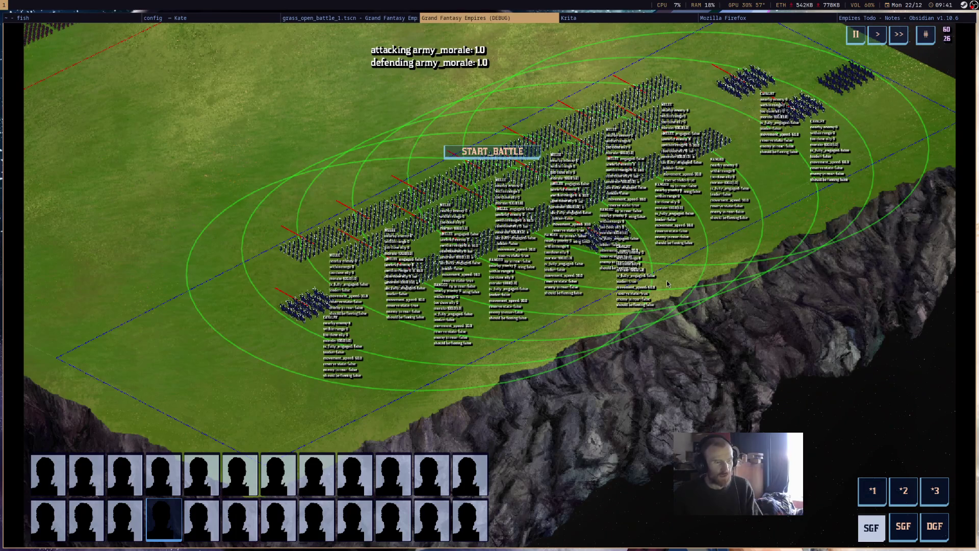
Cycle the armies through the second, third, second and first formation modes, then close the game
click(905, 531)
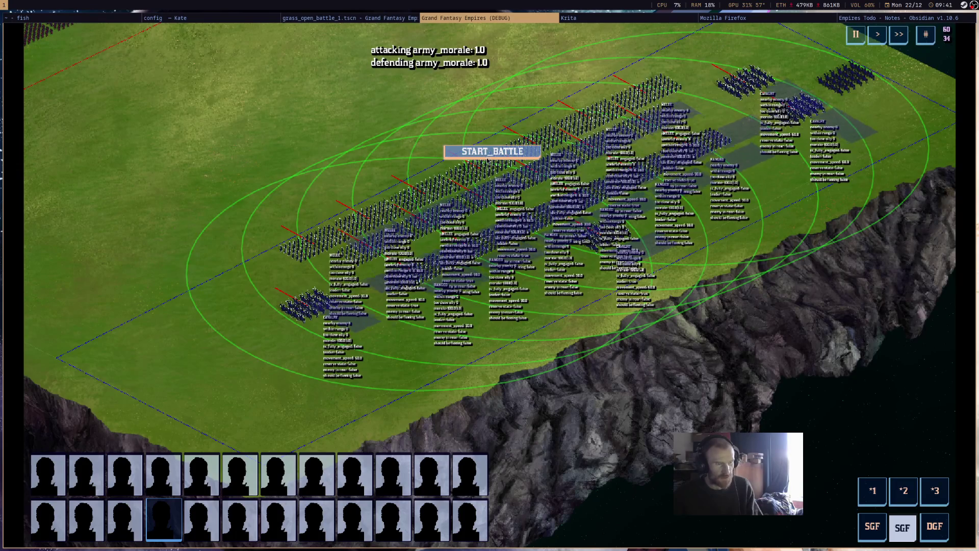
scroll(698, 128, up, 3)
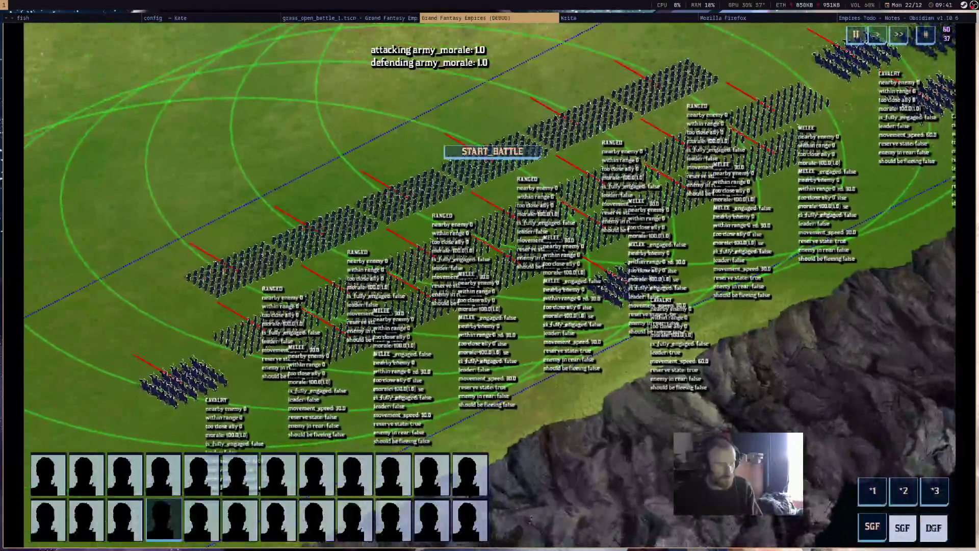
click(933, 526)
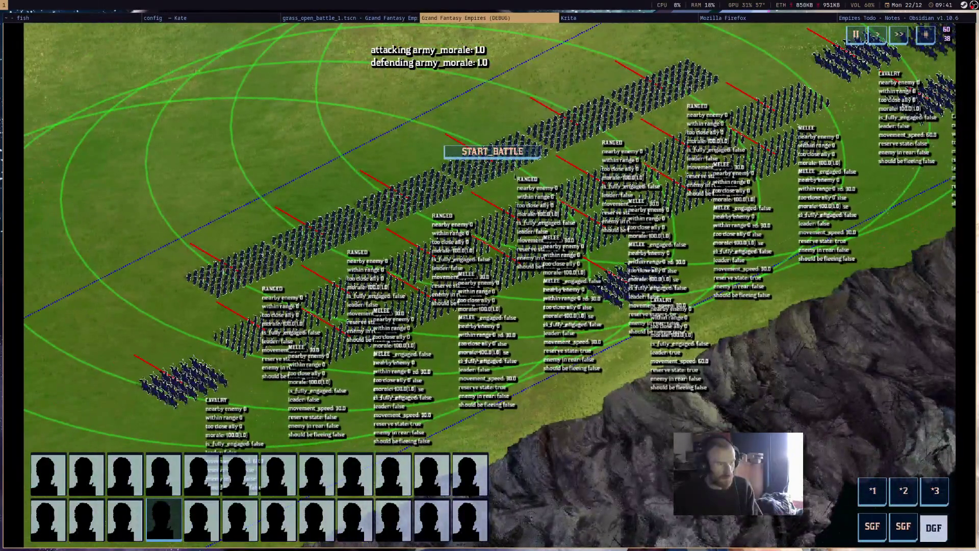
scroll(489, 276, down, 2)
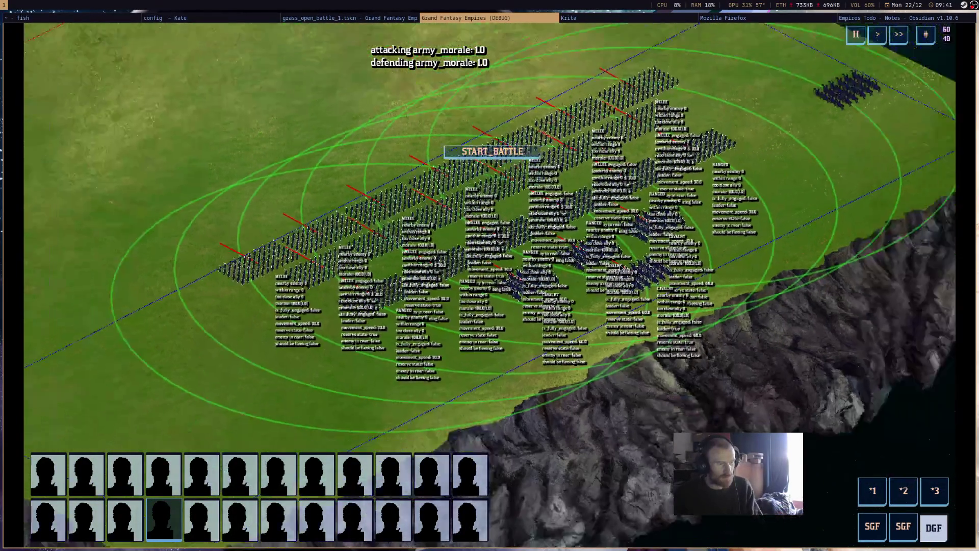
scroll(489, 275, up, 4)
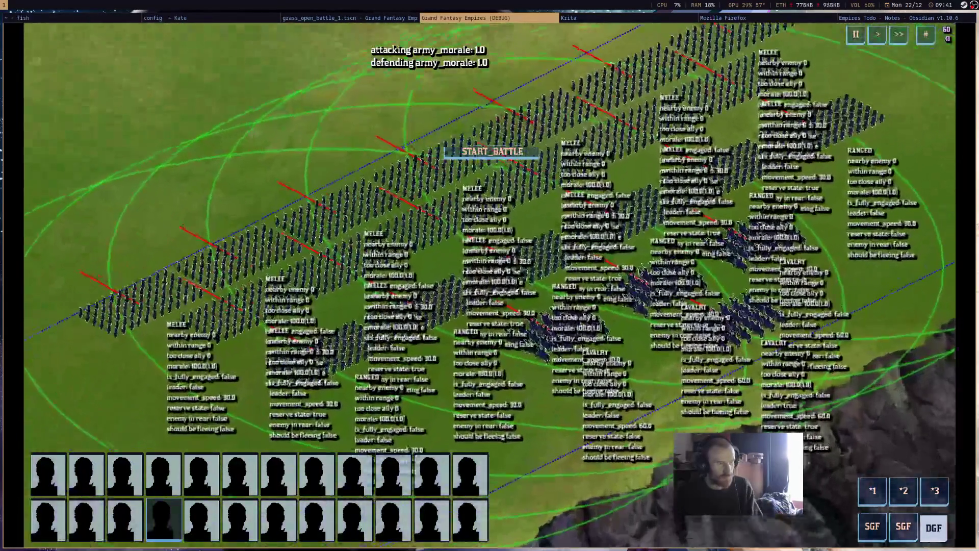
scroll(311, 408, down, 3)
scroll(312, 408, down, 2)
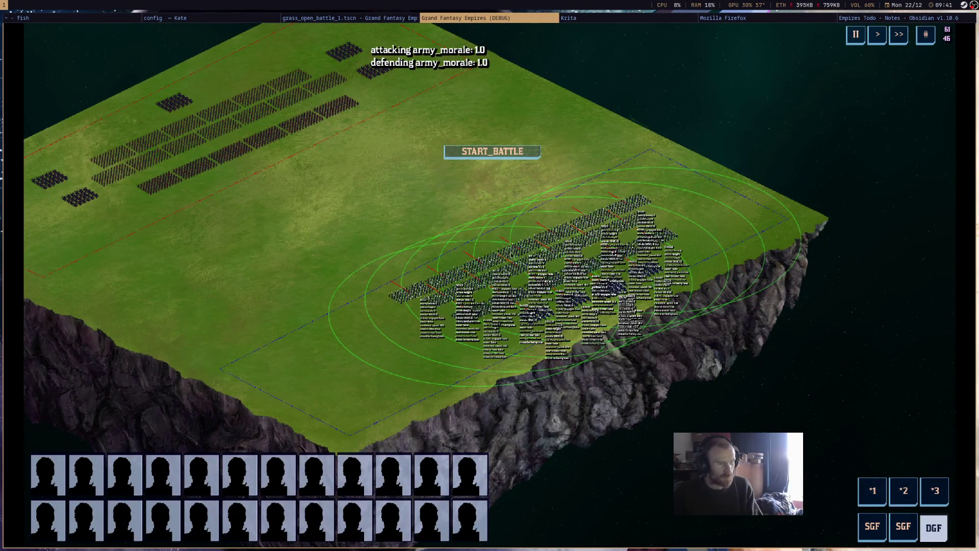
scroll(482, 282, up, 3)
scroll(481, 281, up, 3)
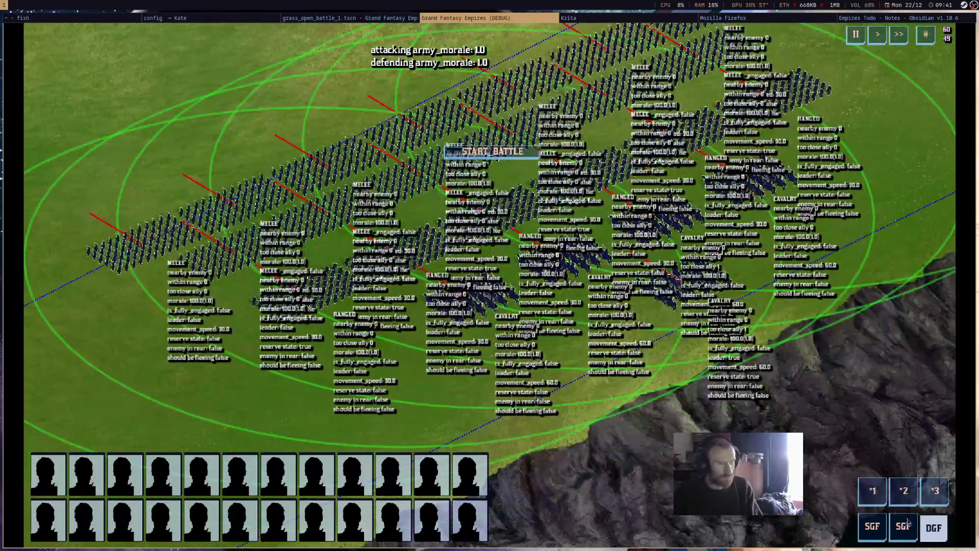
click(903, 527)
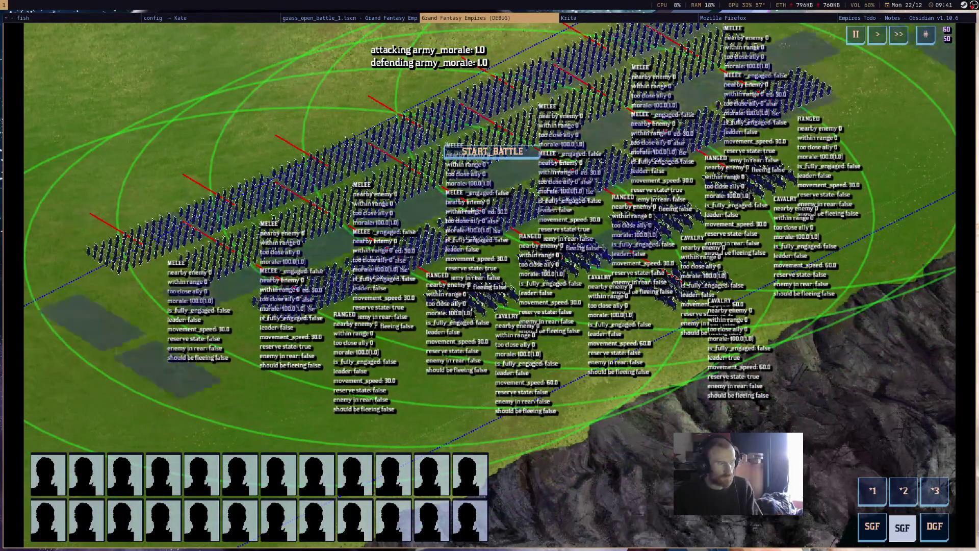
scroll(479, 336, down, 3)
scroll(478, 336, down, 3)
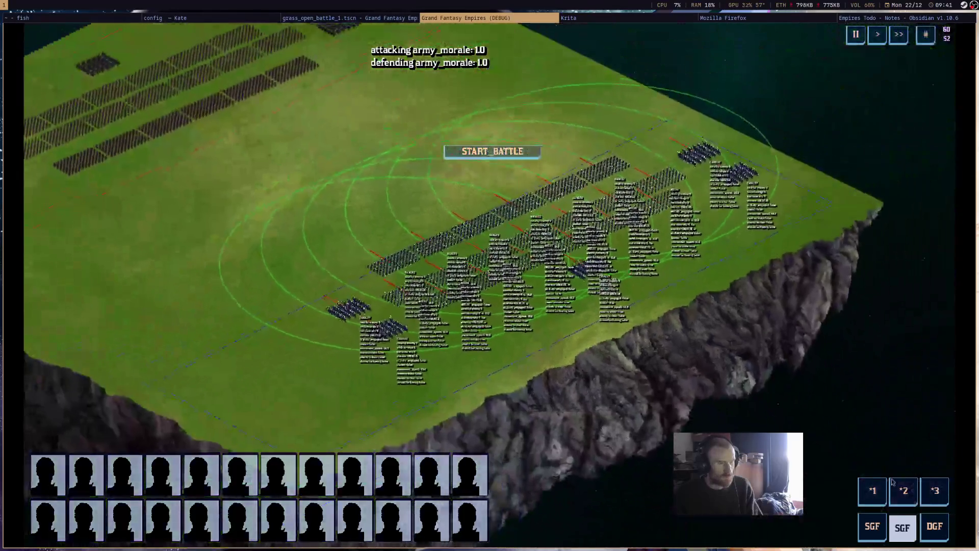
click(873, 527)
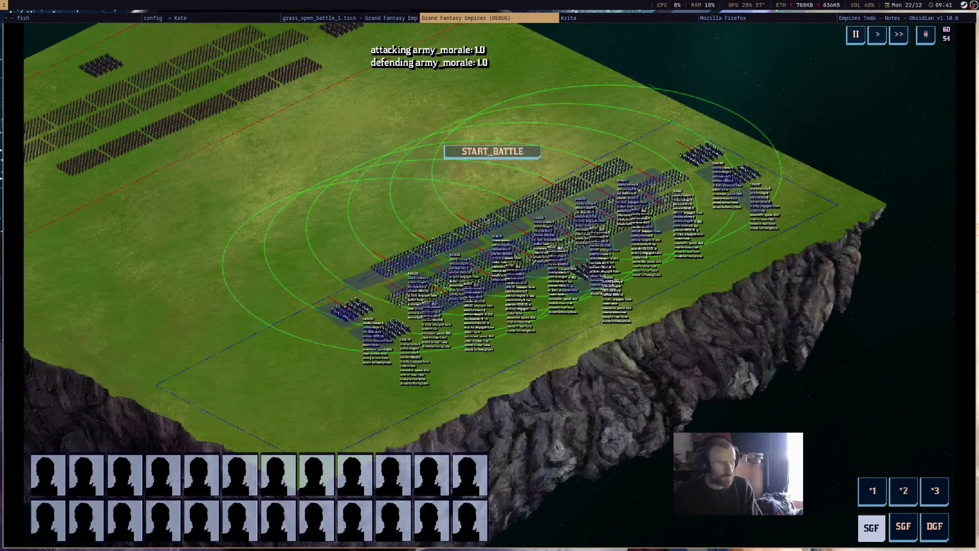
scroll(506, 234, up, 1)
scroll(507, 234, up, 2)
scroll(805, 286, down, 2)
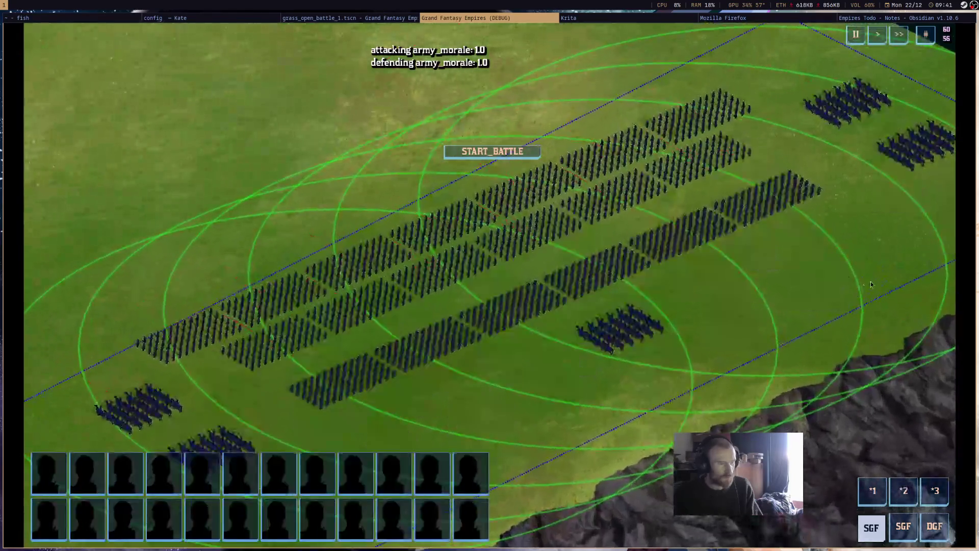
scroll(804, 286, down, 2)
scroll(804, 286, down, 1)
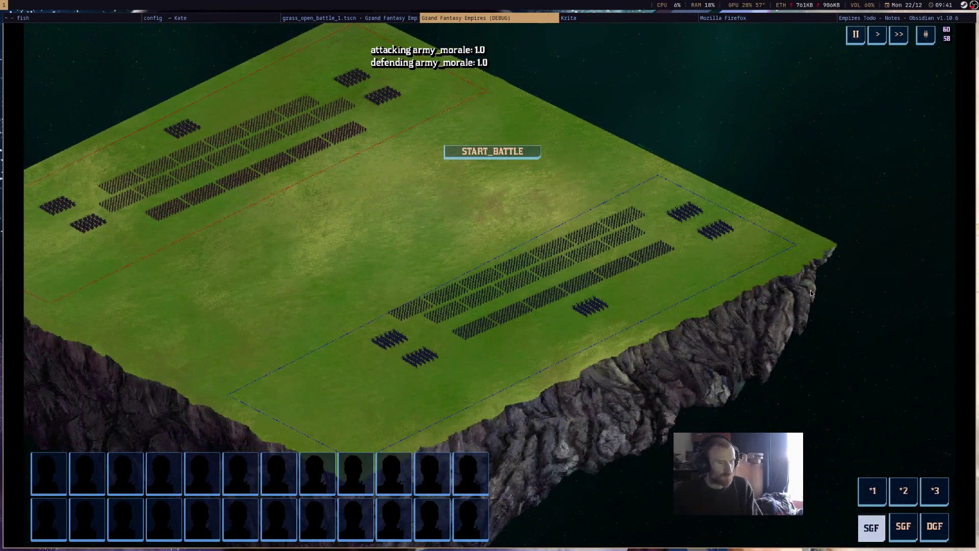
click(505, 20)
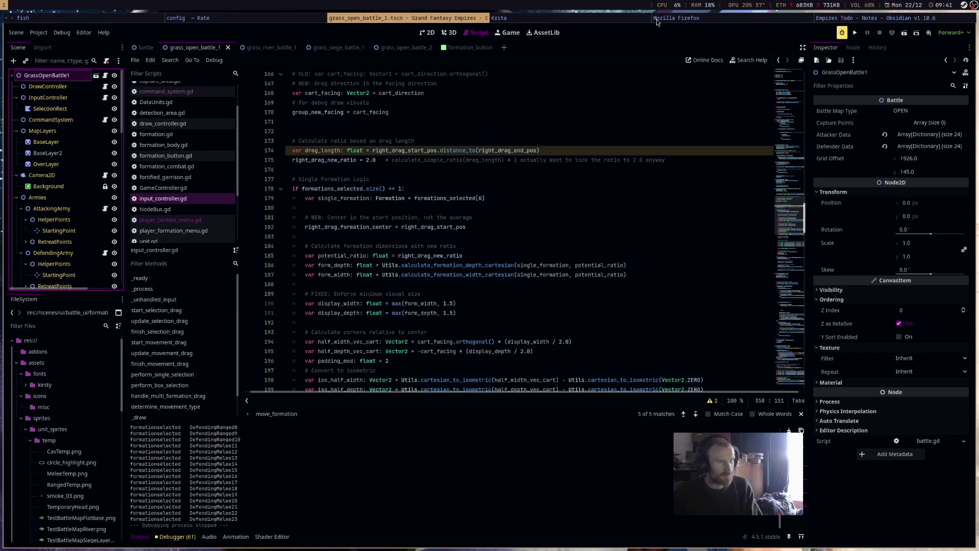
Trim the sub-task to 'group formation options' and tick unit options and both its sub-tasks done
click(880, 17)
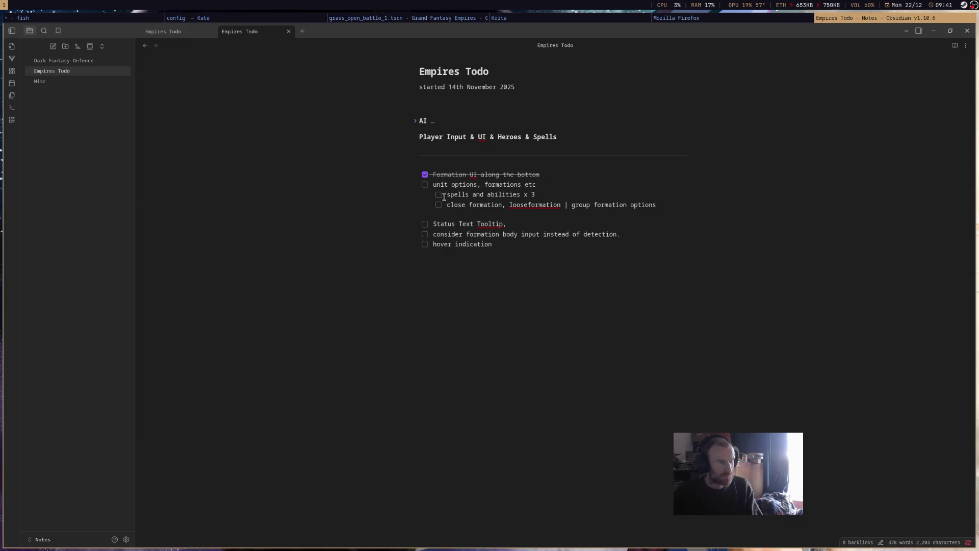
mouse_move(567, 205)
mouse_down()
mouse_move(446, 204)
mouse_move(612, 196)
mouse_up()
key(BackSpace)
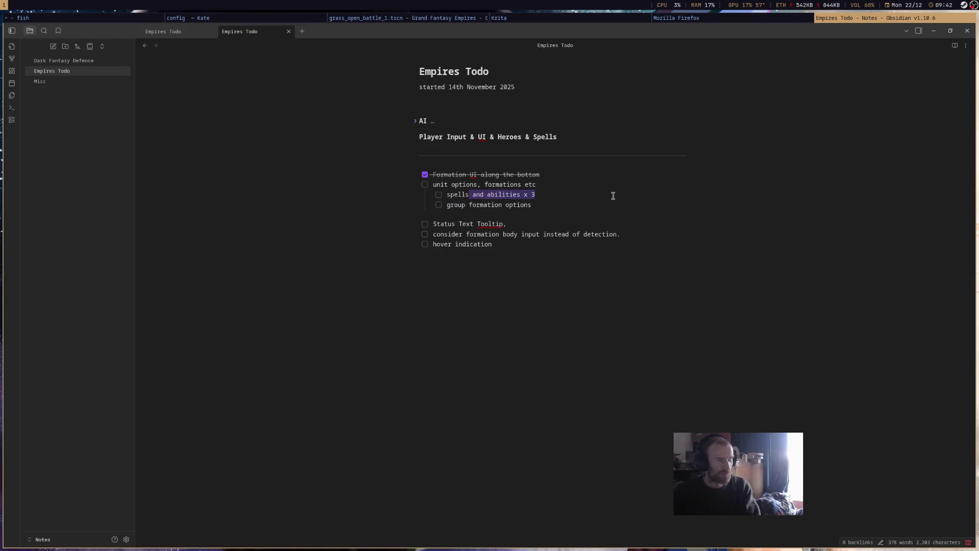
click(439, 194)
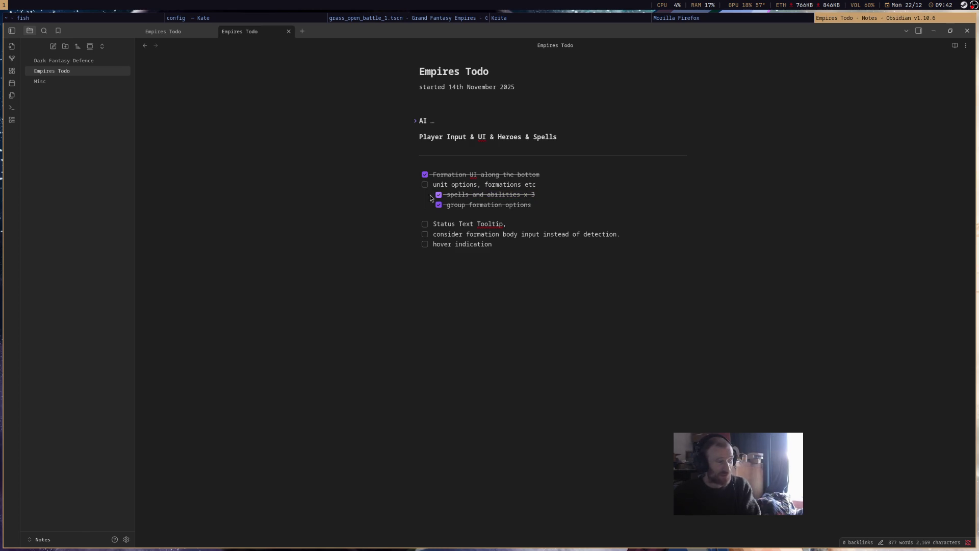
click(424, 185)
Review the completed block and the Status Text Tooltip line, then switch to the Krita icon sheet
drag(550, 205, 313, 165)
click(589, 213)
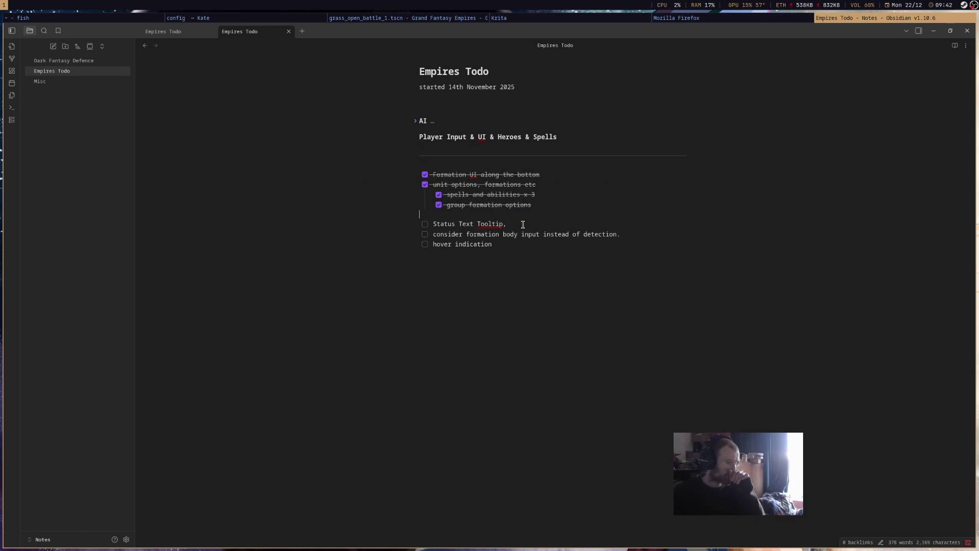
key(Home)
key(shift+End)
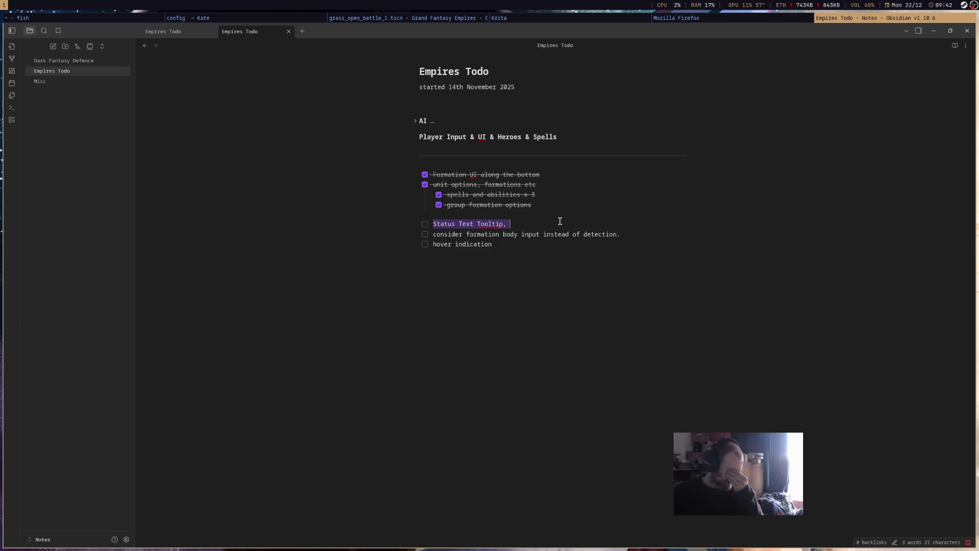
drag(559, 212, 366, 186)
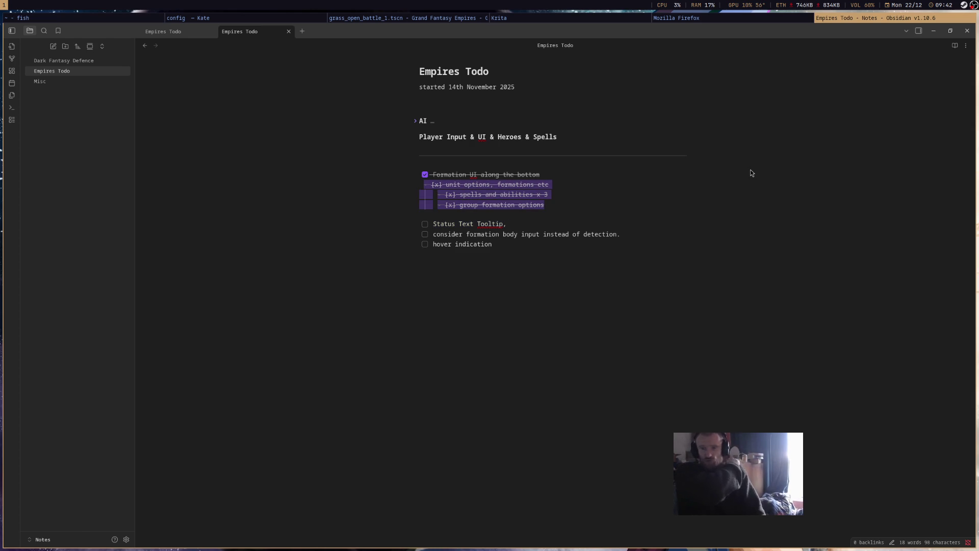
click(507, 18)
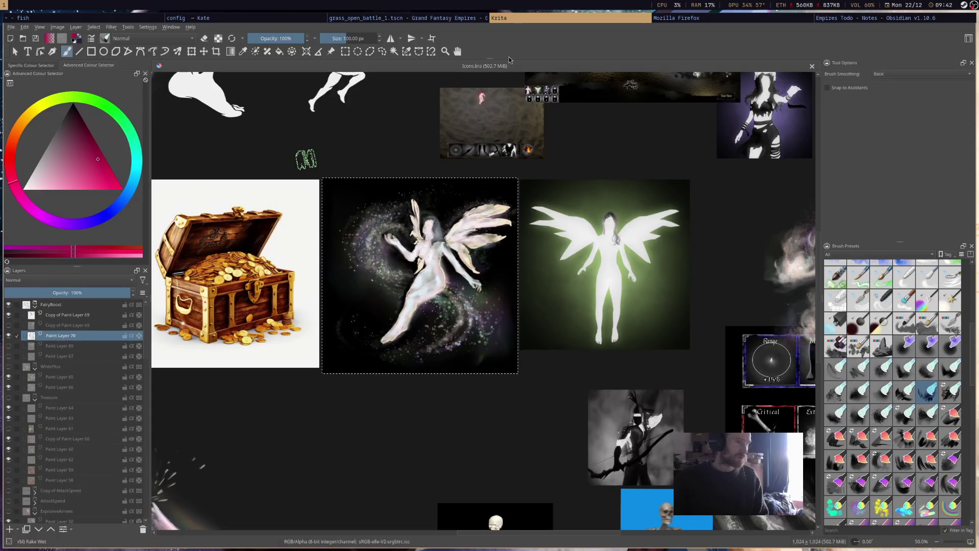
scroll(306, 229, up, 1)
Add a paint layer above FairyBoost, group it as PurpleHourGlass and save the icon sheet
click(79, 306)
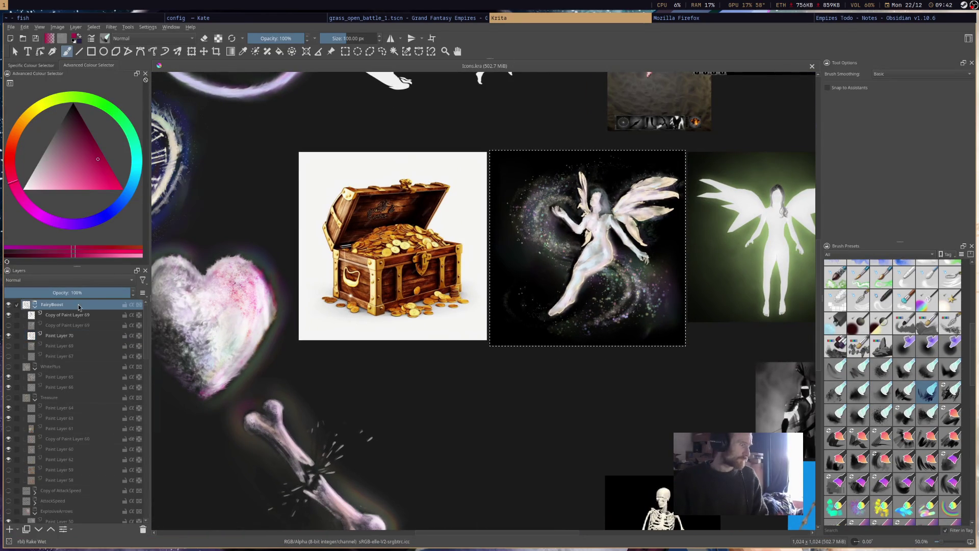
key(Insert)
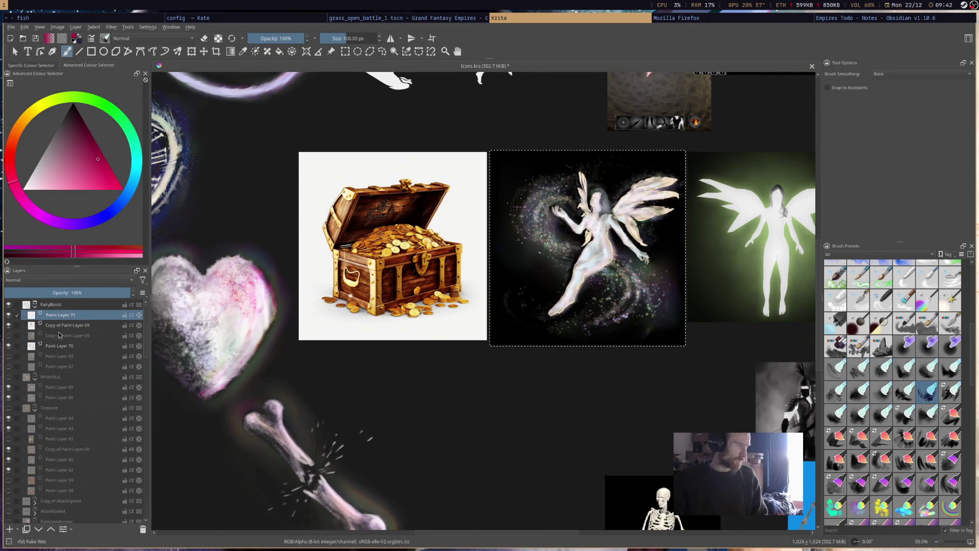
mouse_move(62, 314)
mouse_down()
mouse_move(103, 299)
mouse_move(85, 308)
mouse_up()
key(ctrl+g)
double_click(82, 304)
text(PurpleHourGlass)
key(Return)
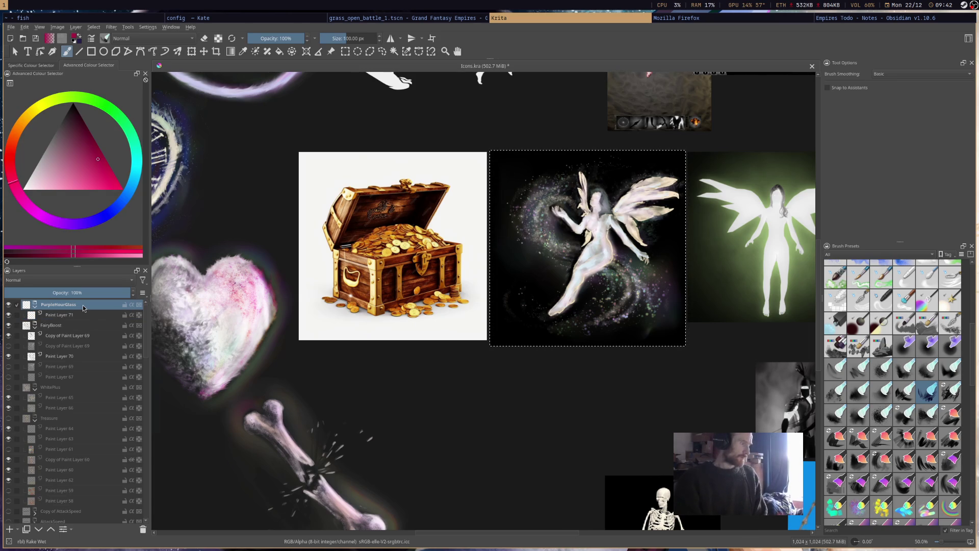
key(ctrl+s)
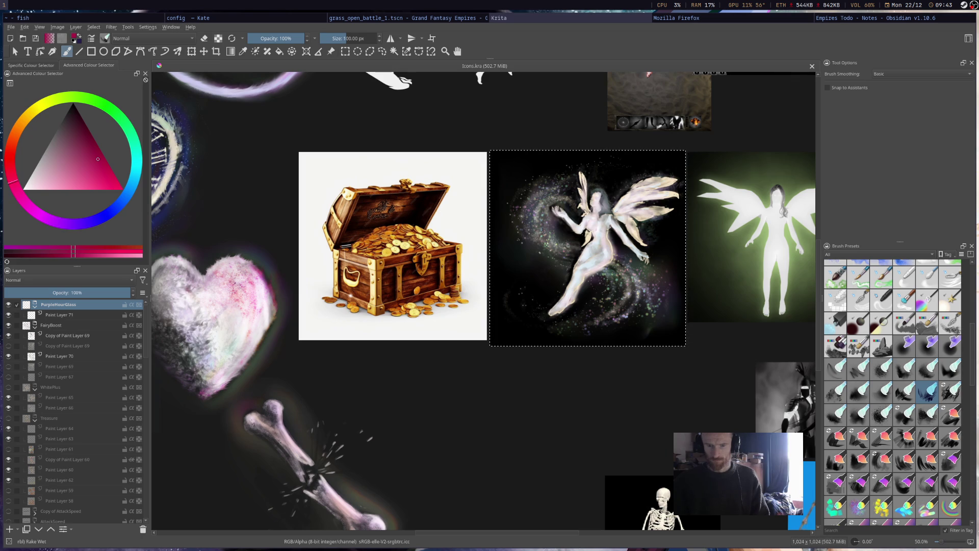
Return focus to the icon sheet with the fairy icon's square marked for replacement
key(alt+Tab)
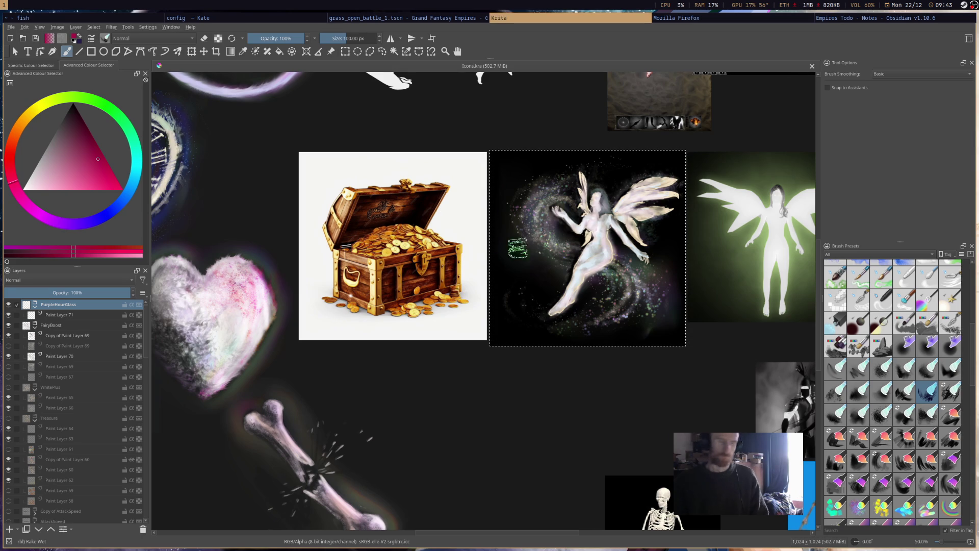
Clear Paint Layer 71's fairy square to black and ready the Charcoal Rock Soft brush in light pink
click(61, 314)
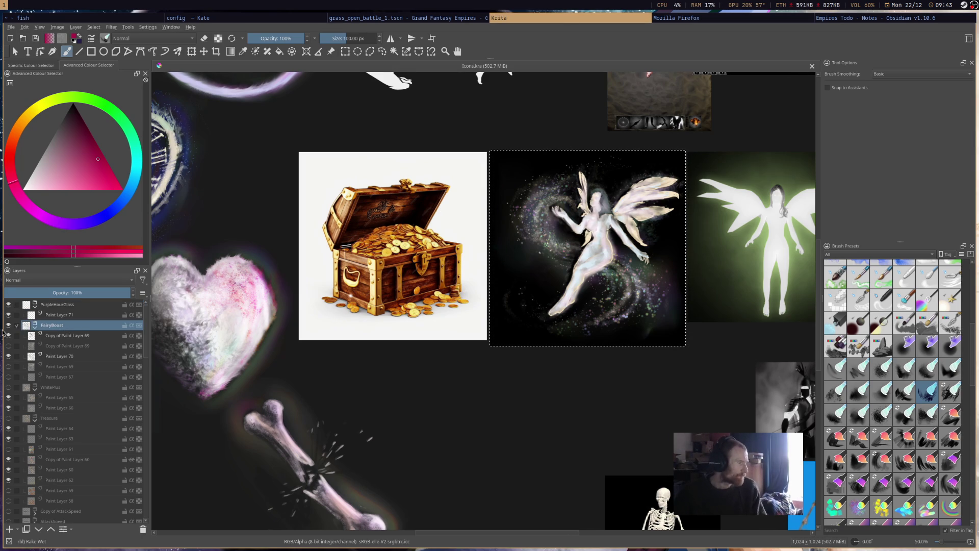
key(Delete)
click(30, 212)
mouse_move(60, 165)
mouse_down()
mouse_move(46, 165)
mouse_move(46, 184)
mouse_up()
click(9, 156)
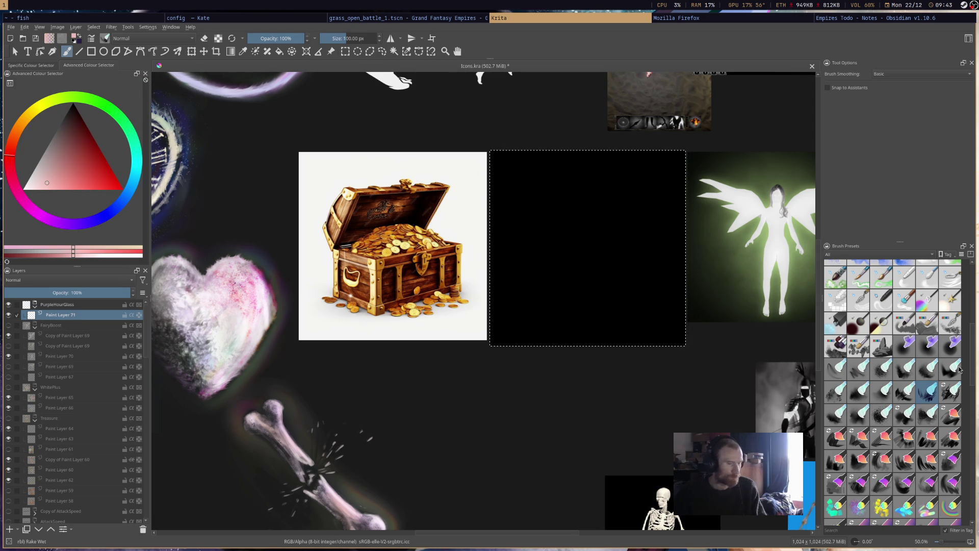
scroll(921, 331, up, 5)
click(860, 383)
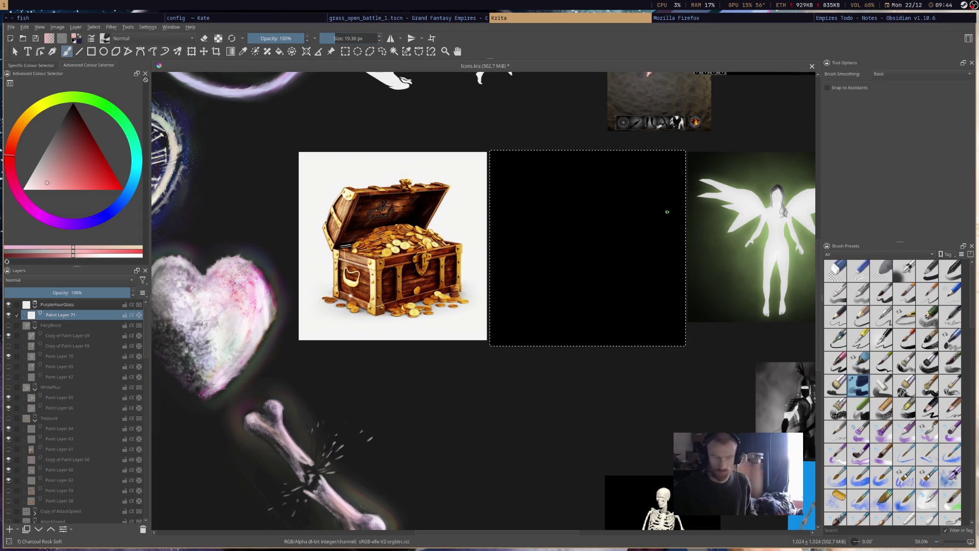
Sketch the tilted cylinder's top ellipse and both side edges in pink charcoal
mouse_move(566, 194)
mouse_down()
mouse_move(530, 206)
mouse_move(591, 191)
mouse_move(529, 204)
mouse_move(591, 193)
mouse_move(564, 189)
mouse_move(533, 200)
mouse_move(592, 192)
mouse_up()
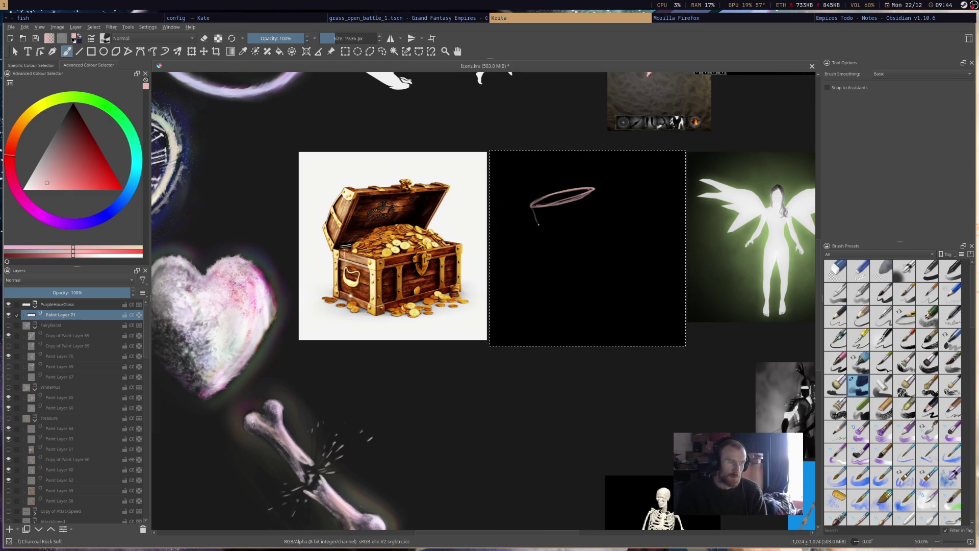
drag(536, 208, 566, 281)
key(e)
drag(541, 222, 566, 289)
key(e)
drag(592, 191, 620, 236)
drag(598, 189, 625, 250)
drag(597, 189, 625, 258)
mouse_move(552, 202)
mouse_down()
mouse_move(588, 191)
mouse_move(548, 191)
mouse_move(532, 205)
mouse_move(599, 183)
mouse_up()
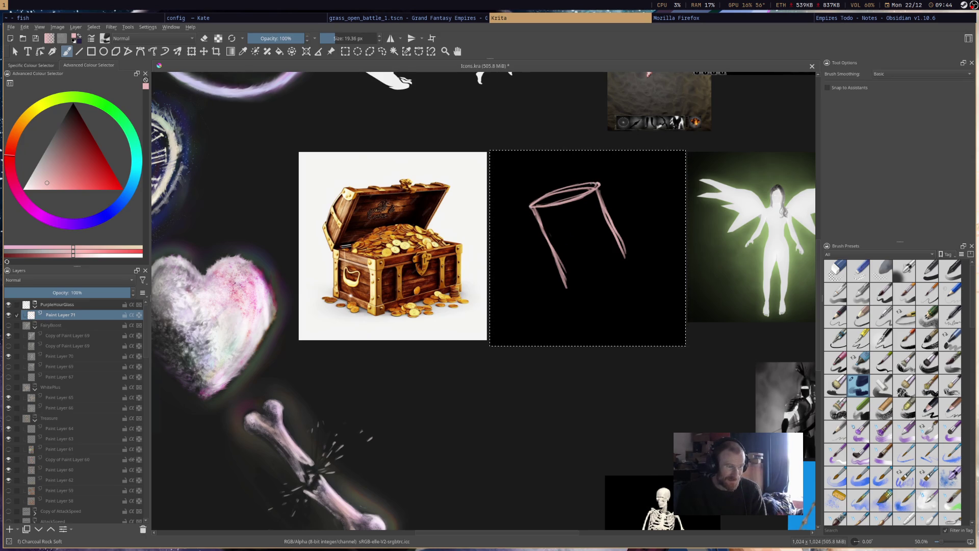
Draw the curved base joining both sides and erase stray bottom-right corner strokes
key(e)
key(e)
mouse_move(566, 286)
mouse_down()
mouse_move(587, 307)
mouse_move(633, 286)
mouse_move(601, 302)
mouse_up()
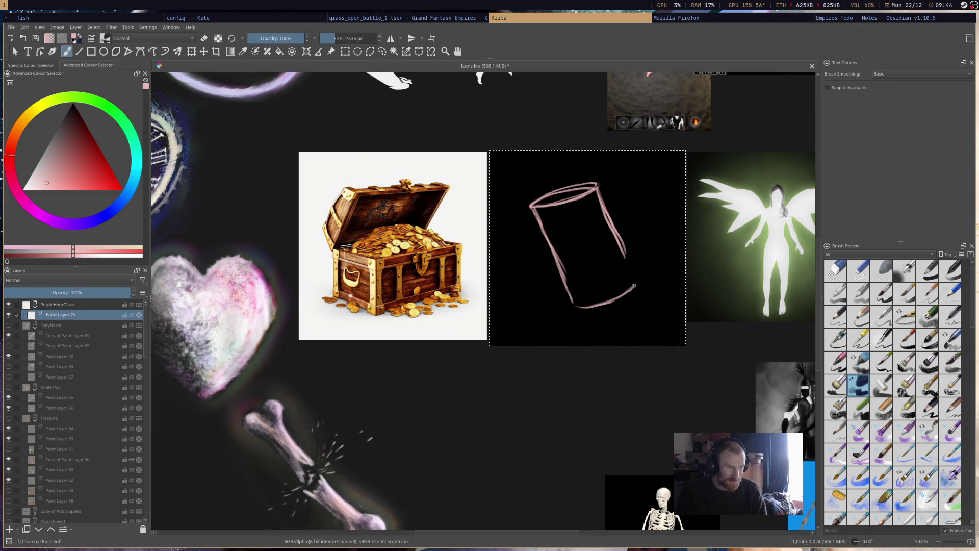
mouse_move(623, 256)
mouse_down()
mouse_move(635, 285)
mouse_move(630, 275)
mouse_up()
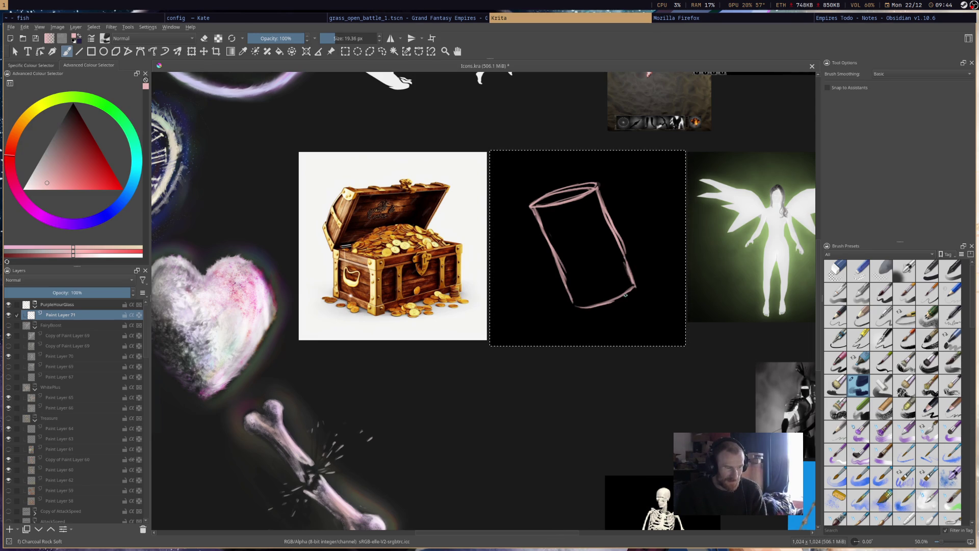
mouse_move(578, 308)
mouse_down()
mouse_move(638, 283)
mouse_move(583, 301)
mouse_up()
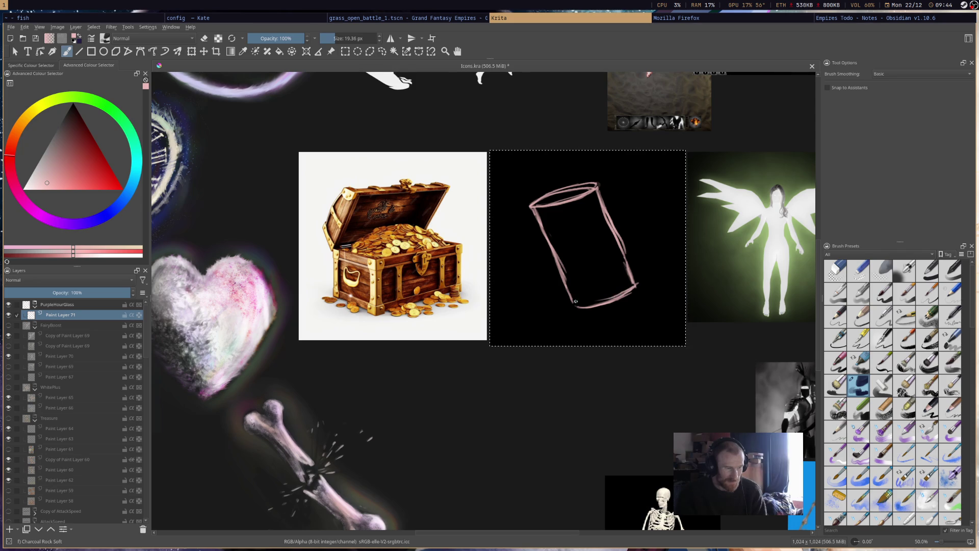
key(e)
drag(640, 280, 632, 290)
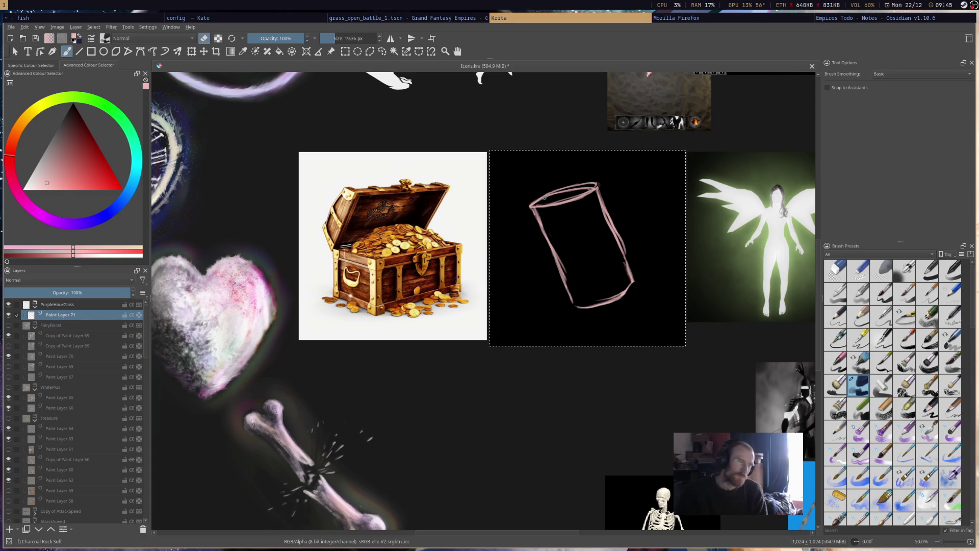
Paint wide flared rims curling out at the cylinder's top and bottom
drag(559, 182, 521, 205)
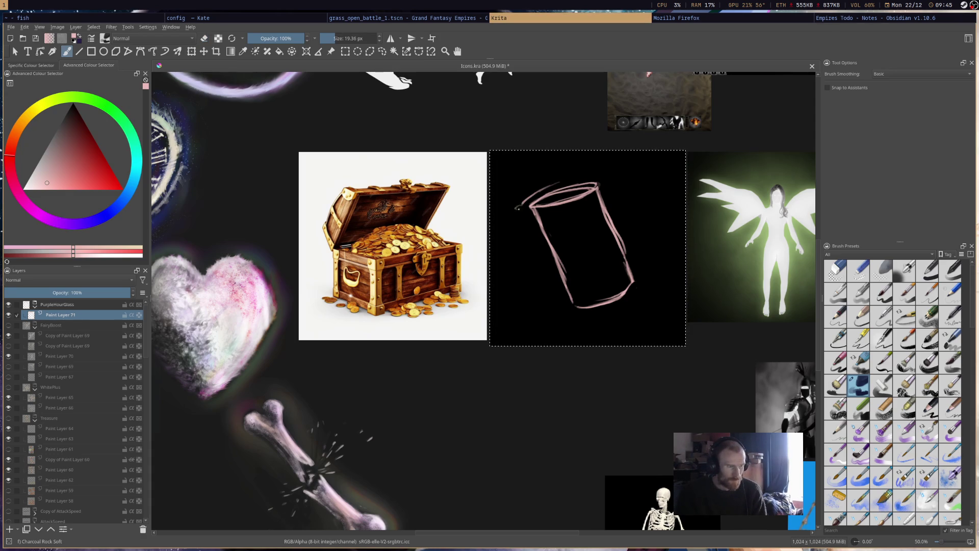
mouse_move(527, 202)
mouse_down()
mouse_move(542, 210)
mouse_move(606, 177)
mouse_move(553, 186)
mouse_move(593, 174)
mouse_up()
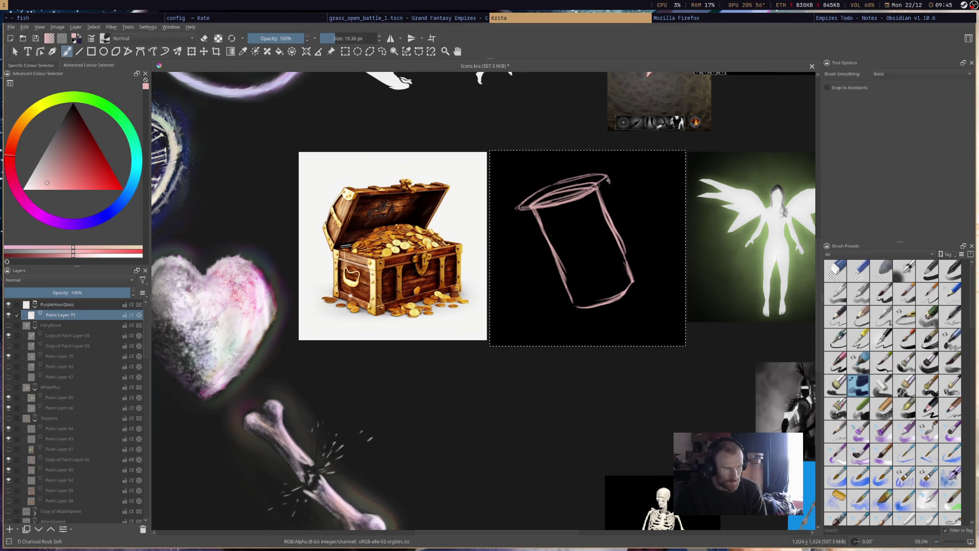
drag(592, 195, 518, 215)
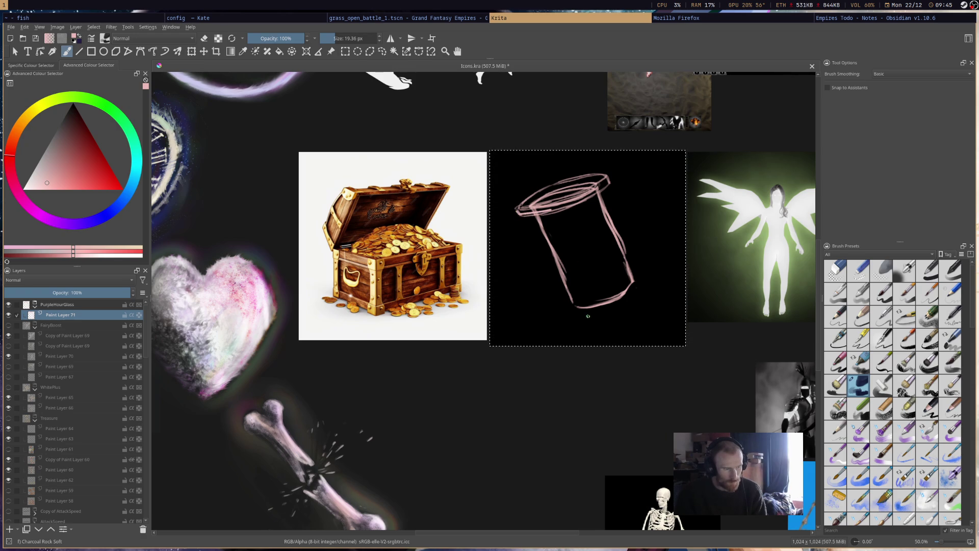
mouse_move(570, 303)
mouse_down()
mouse_move(563, 309)
mouse_move(612, 306)
mouse_move(642, 293)
mouse_move(645, 282)
mouse_up()
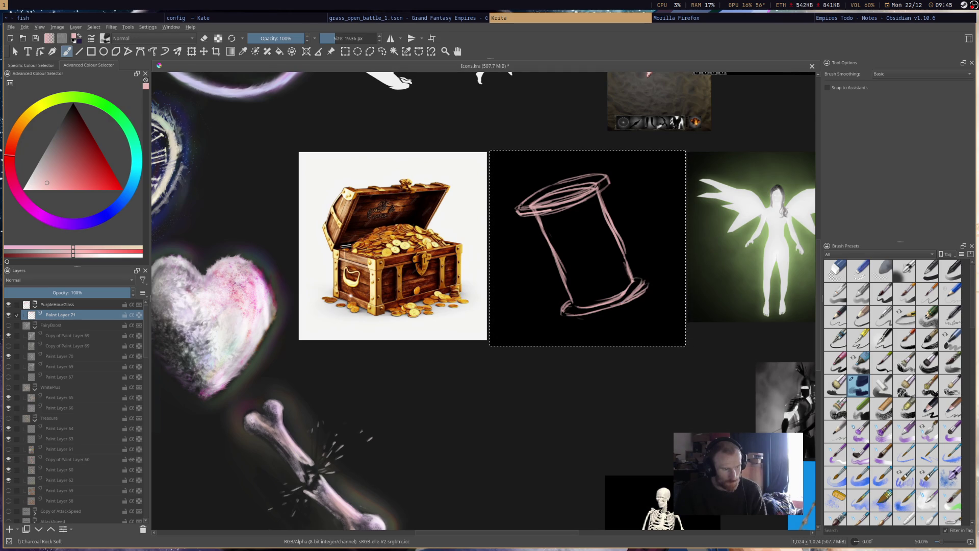
mouse_move(647, 277)
mouse_down()
mouse_move(607, 310)
mouse_move(563, 314)
mouse_move(600, 316)
mouse_move(579, 321)
mouse_move(640, 300)
mouse_move(652, 283)
mouse_move(634, 276)
mouse_move(644, 276)
mouse_up()
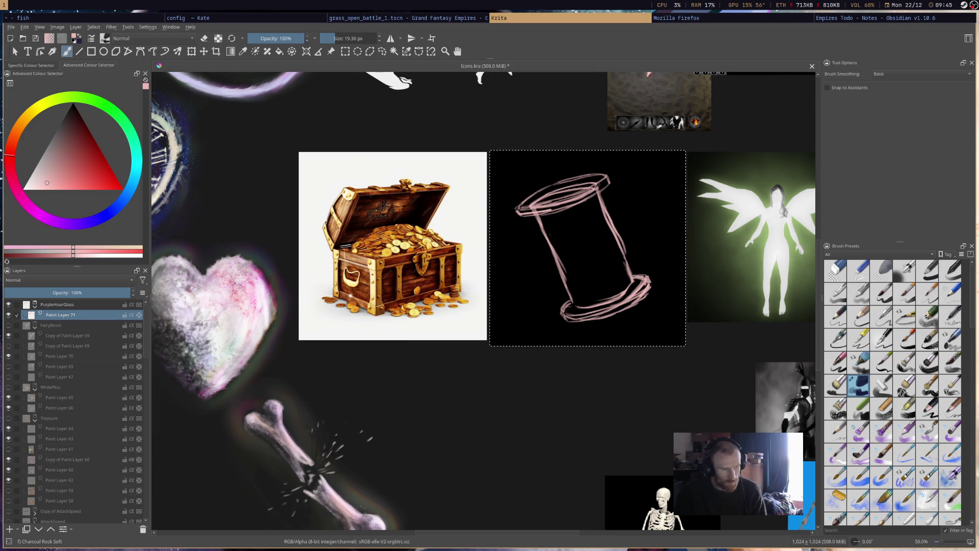
mouse_move(563, 303)
mouse_down()
mouse_move(559, 313)
mouse_move(613, 309)
mouse_move(635, 295)
mouse_move(589, 314)
mouse_move(640, 283)
mouse_move(614, 302)
mouse_up()
Tidy the bottom and top-left rim lines, alternating eraser and brush, then switch to Firefox
key(e)
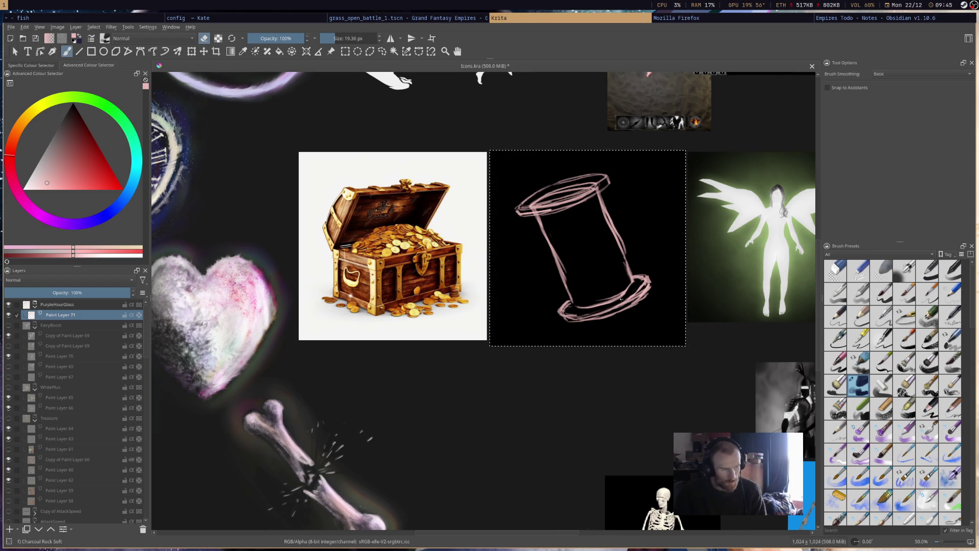
key(e)
key(e)
mouse_move(570, 314)
mouse_down()
mouse_move(602, 319)
mouse_move(567, 320)
mouse_up()
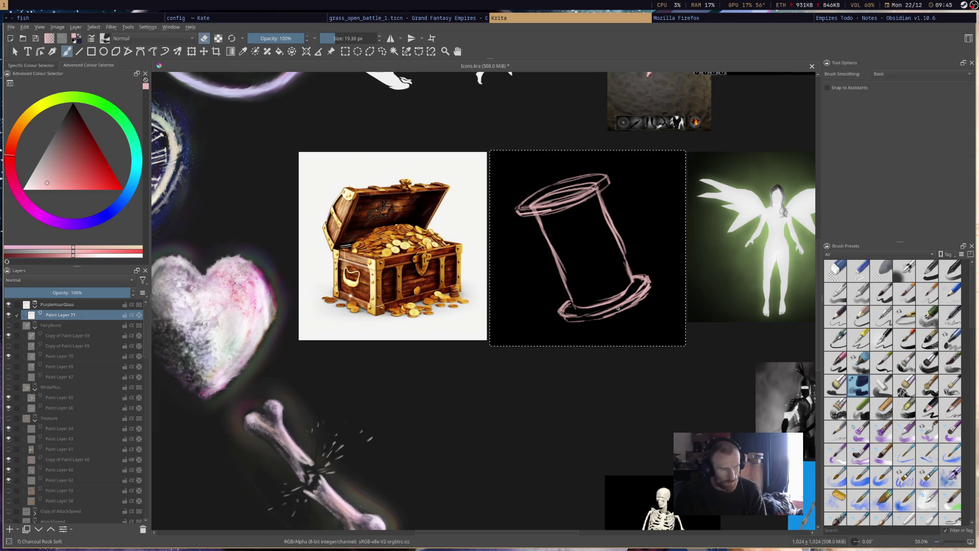
key(e)
drag(565, 321, 637, 302)
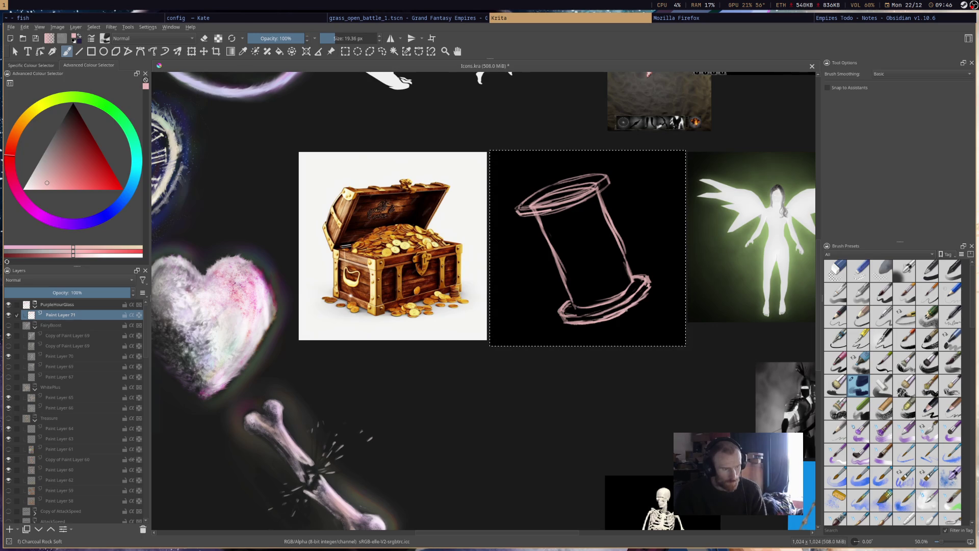
key(e)
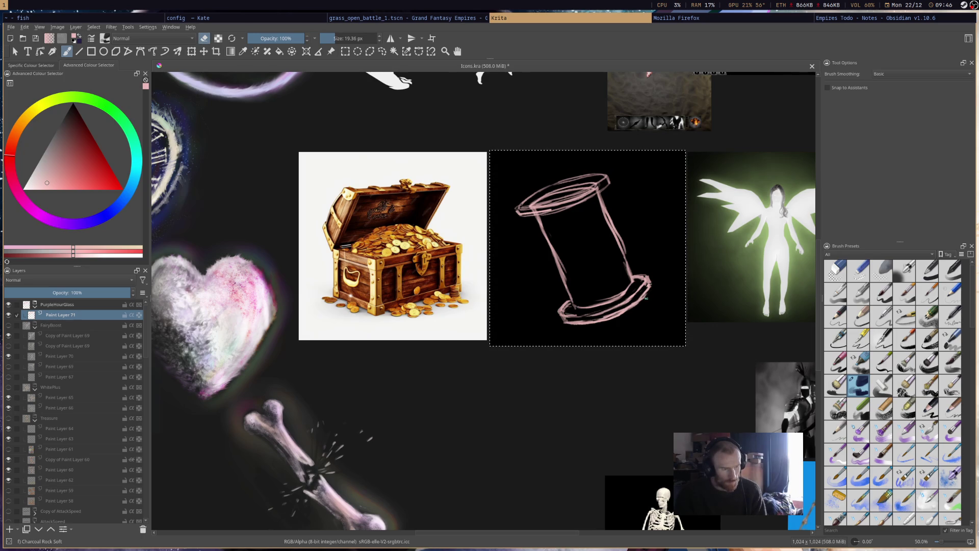
key(e)
key(e)
drag(634, 300, 623, 310)
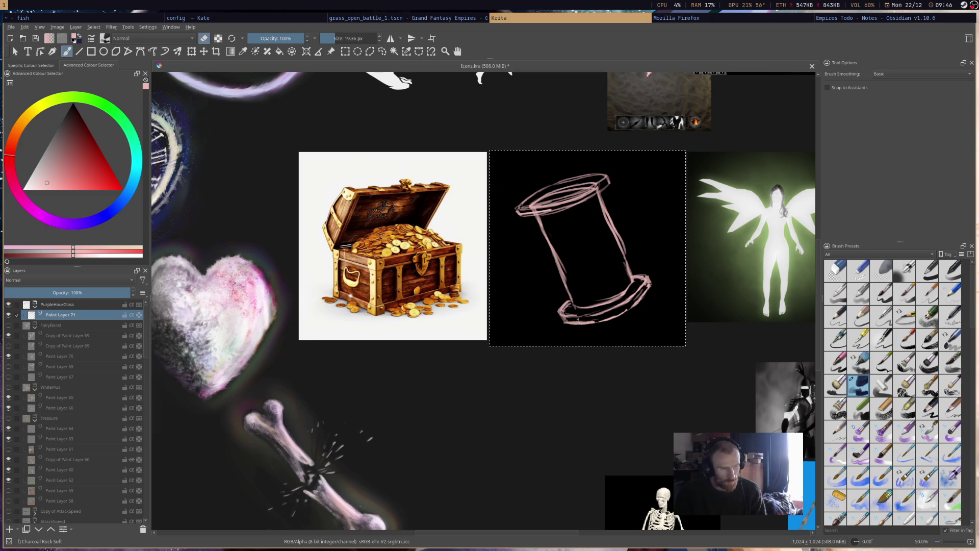
key(e)
drag(572, 317, 594, 313)
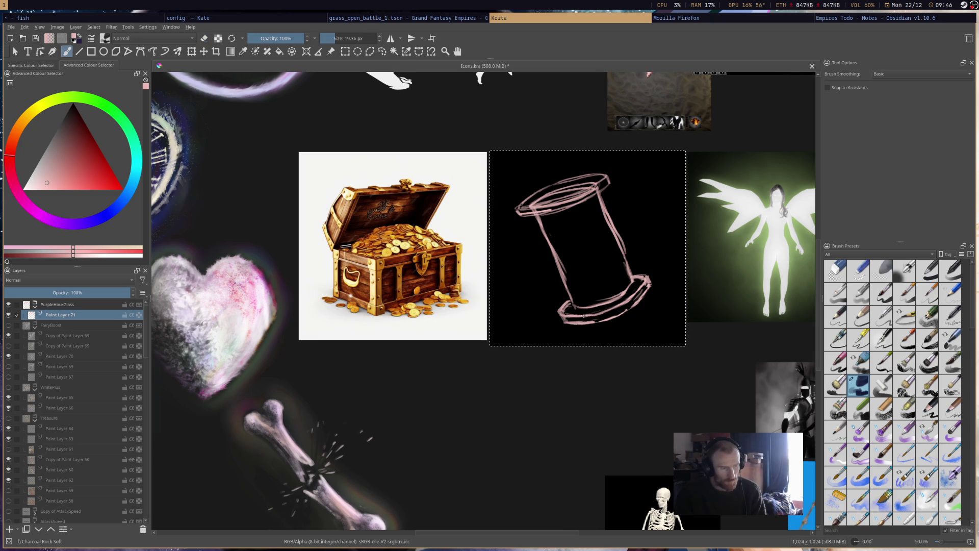
key(e)
drag(528, 210, 554, 208)
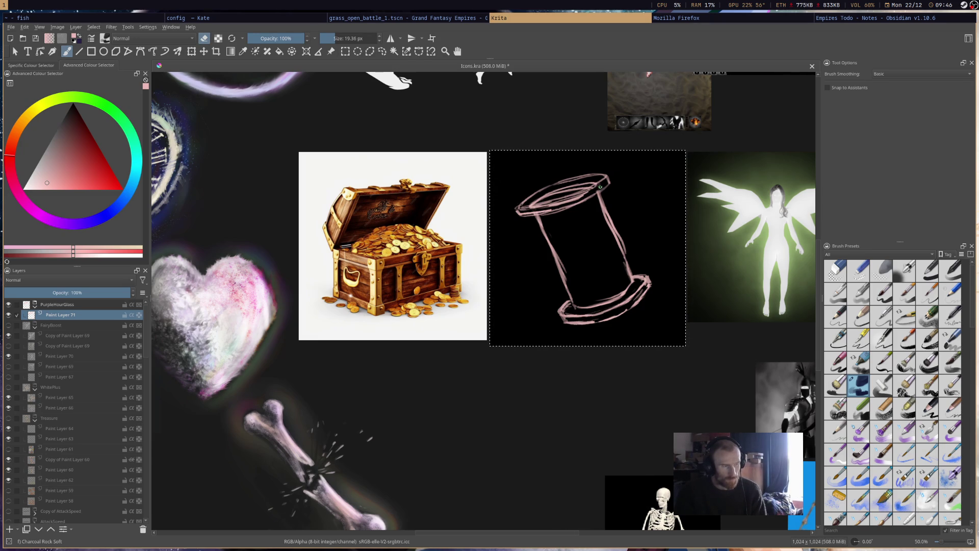
click(679, 18)
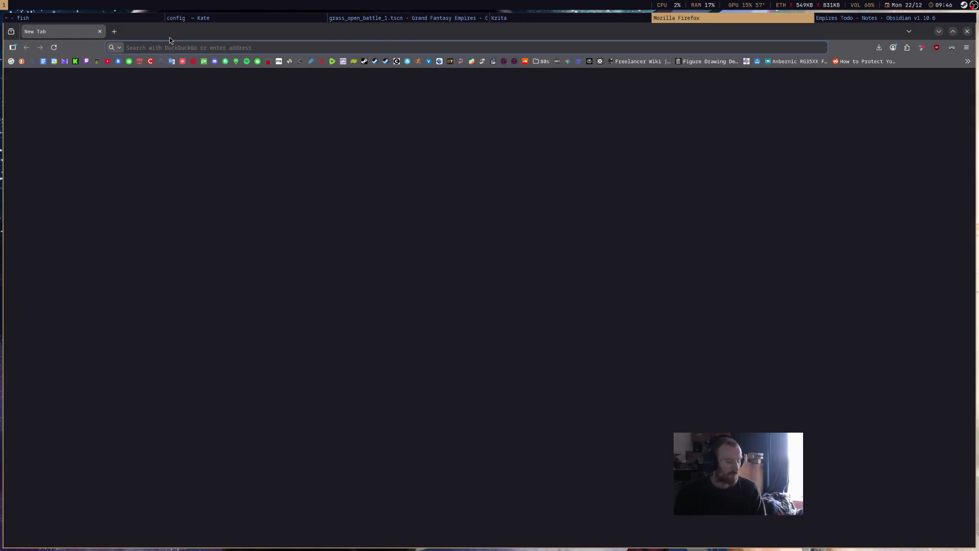
text(algorithm)
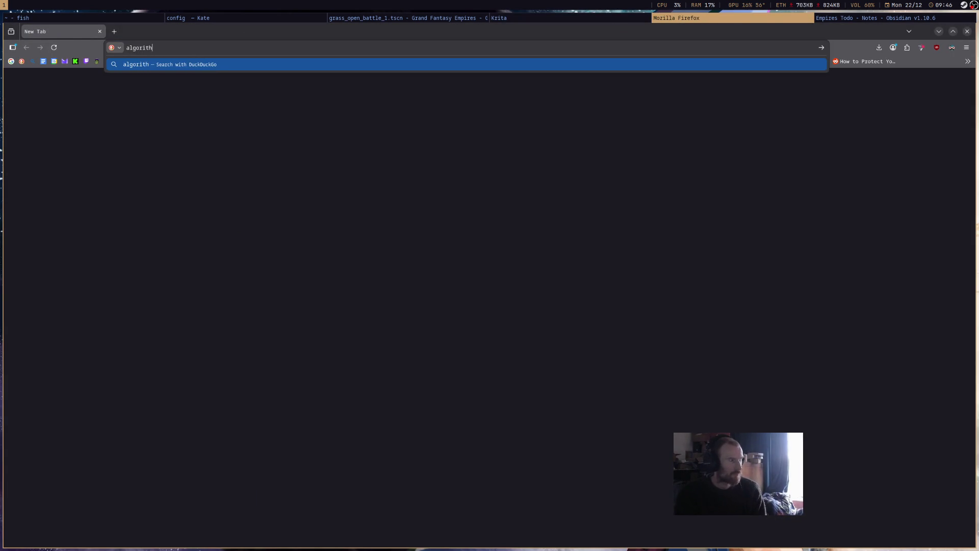
Search 'algorithm', open the BBC Bitesize explainer past its sign-in prompt, and return to Krita
key(Return)
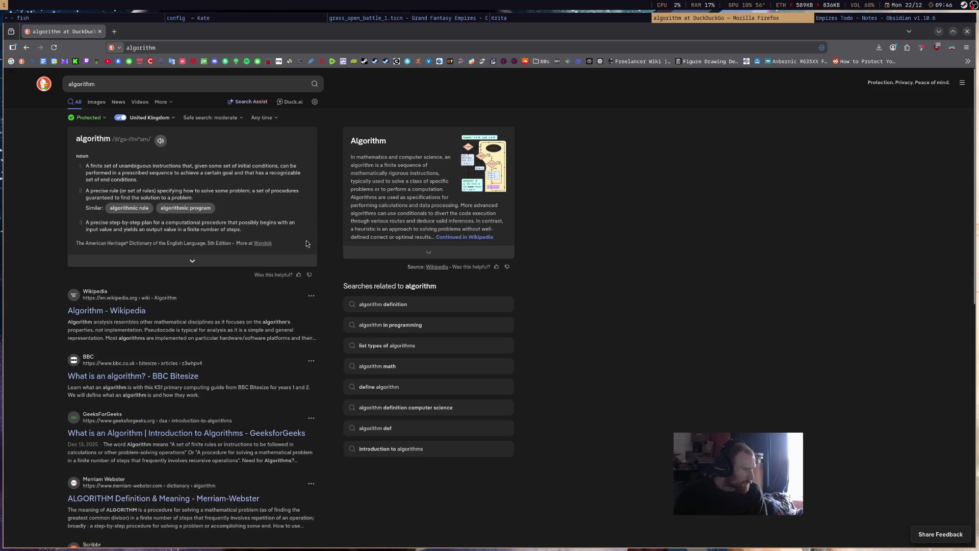
click(182, 377)
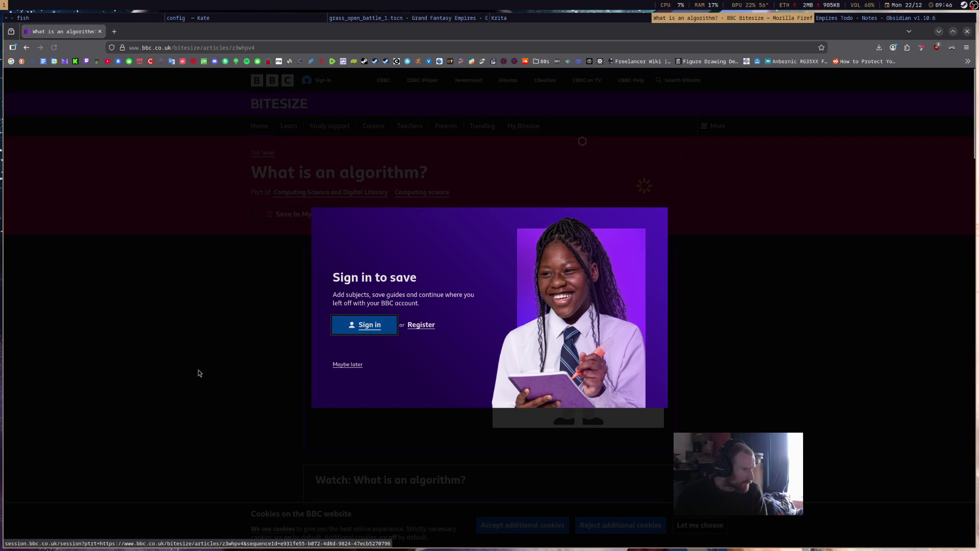
click(830, 240)
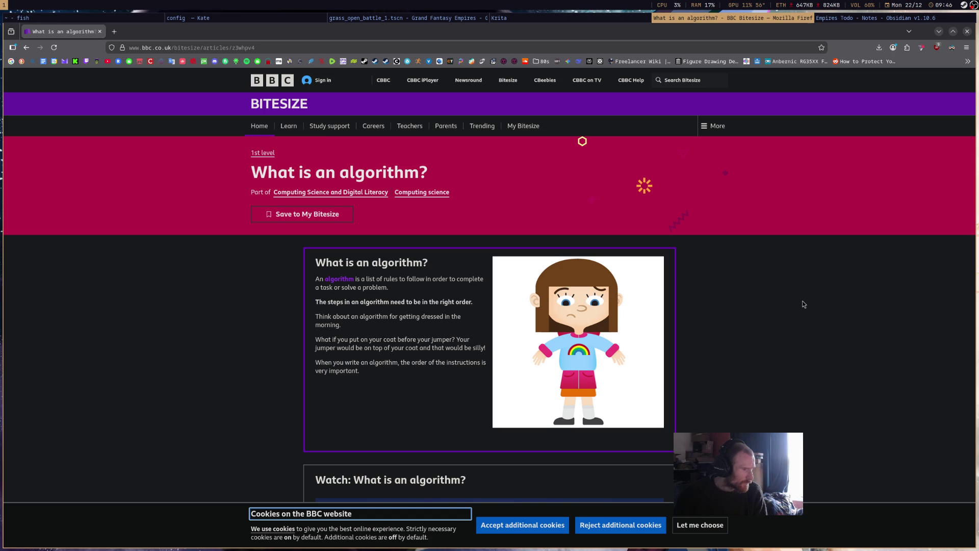
click(499, 18)
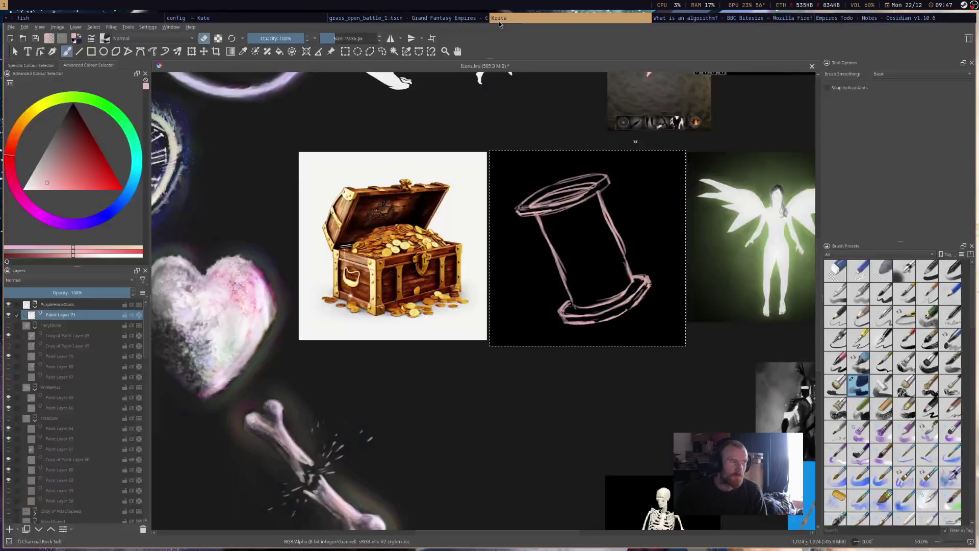
Recentre the sketch, thicken the top ellipse and undo a trial hatching stroke inside it
drag(640, 232, 585, 236)
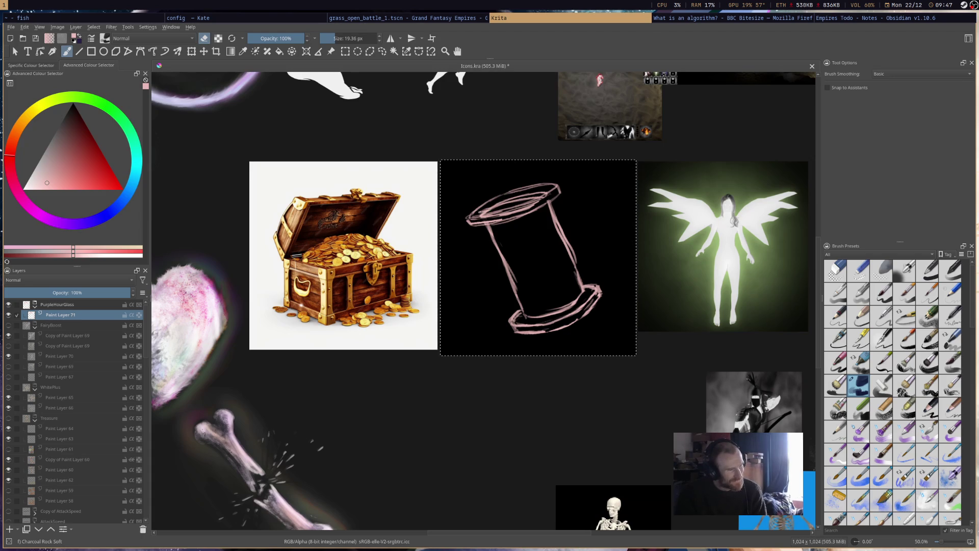
mouse_move(478, 212)
mouse_down()
mouse_move(535, 196)
mouse_move(494, 205)
mouse_up()
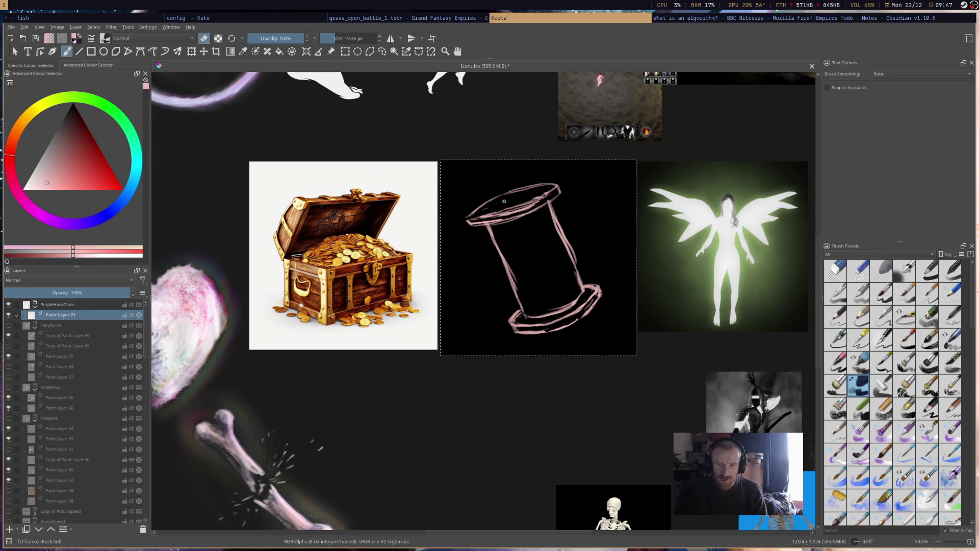
key(e)
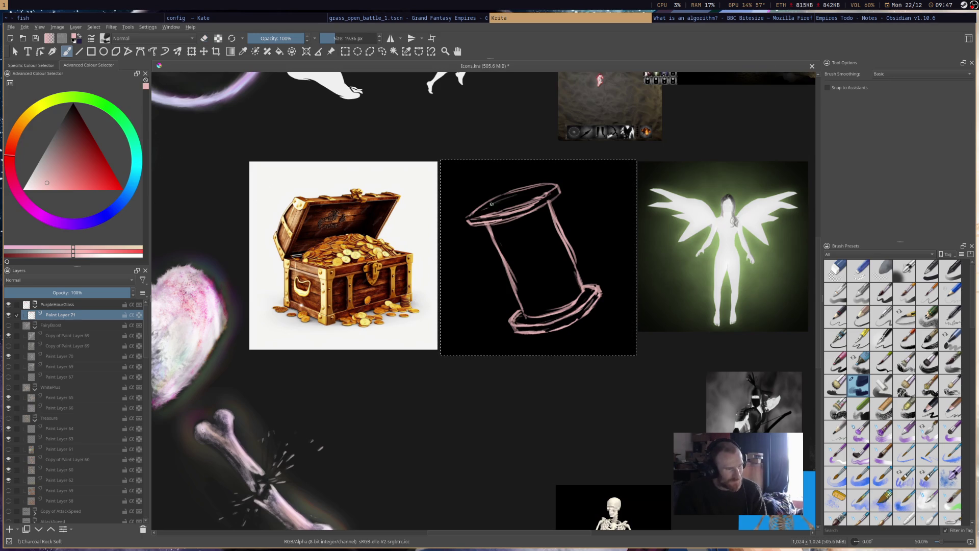
key(e)
key(e)
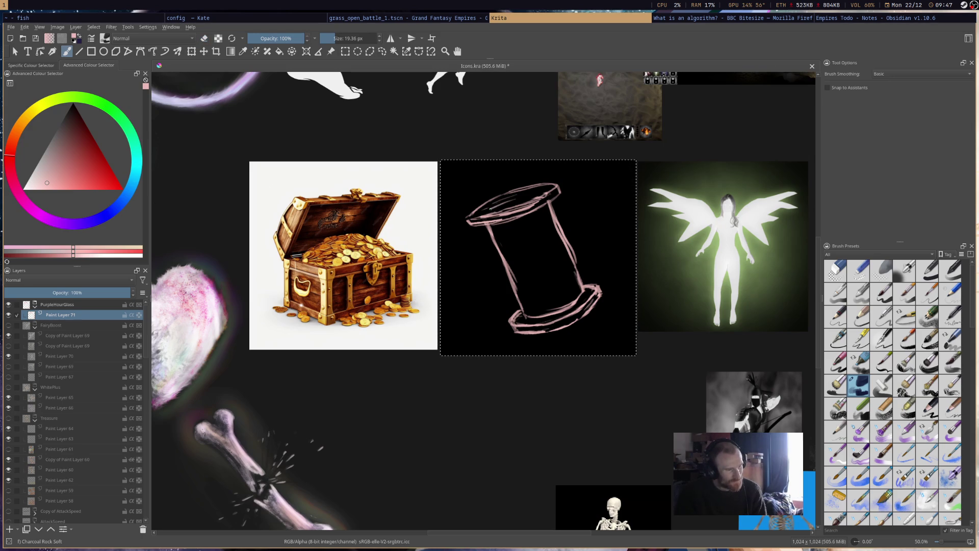
drag(505, 205, 535, 193)
key(ctrl+z)
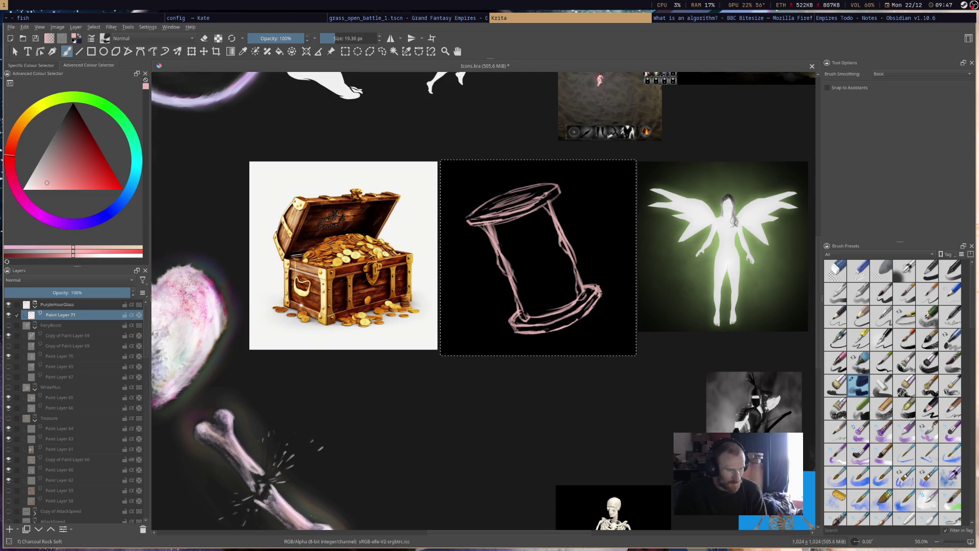
Add a stroke along the hourglass's right edge and erase stray marks on its left side
drag(570, 260, 587, 288)
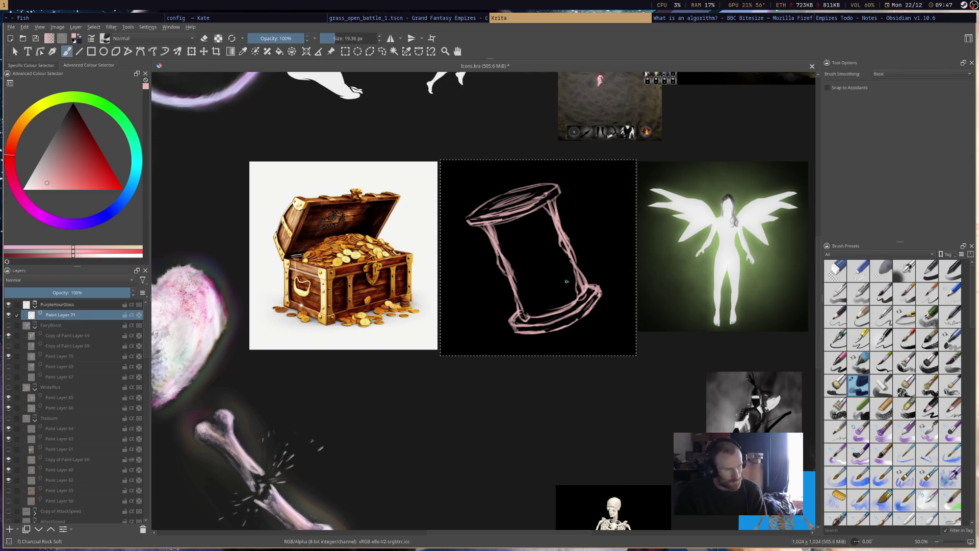
key(e)
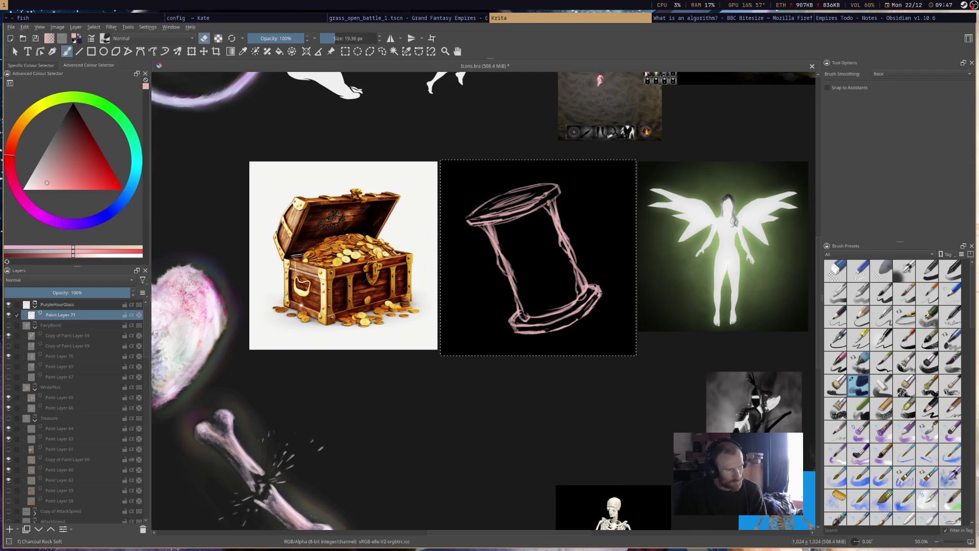
key(e)
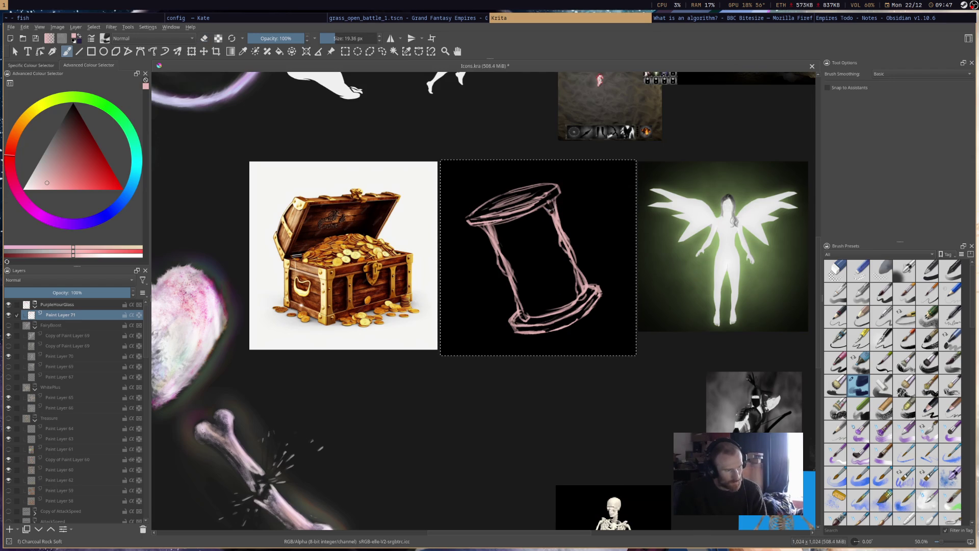
key(e)
key(e)
key(e)
key(e)
key(e)
key(e)
key(e)
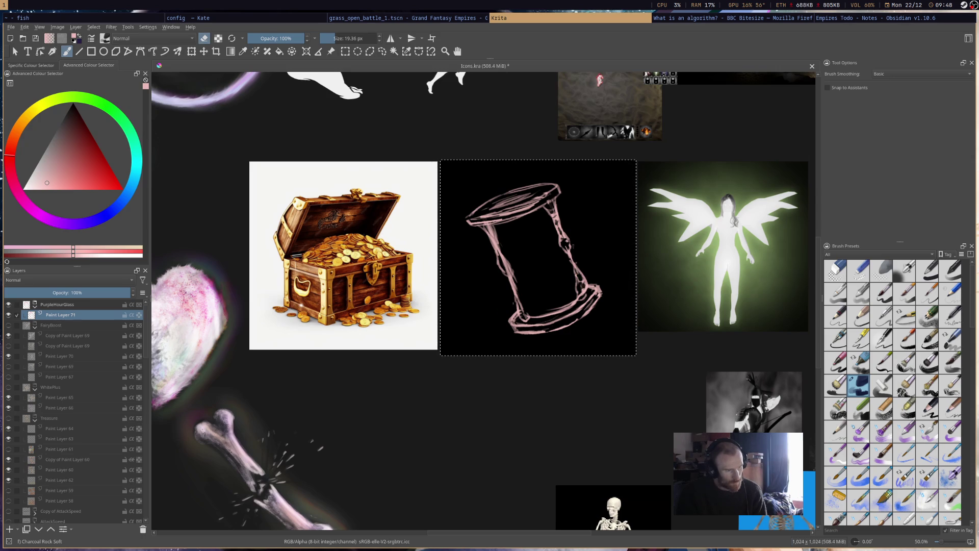
key(e)
key(e)
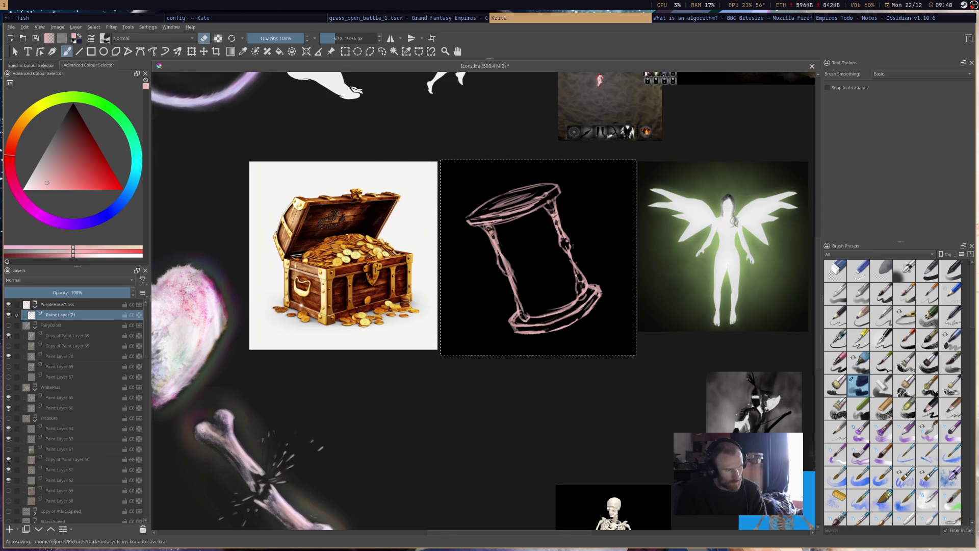
drag(501, 259, 504, 266)
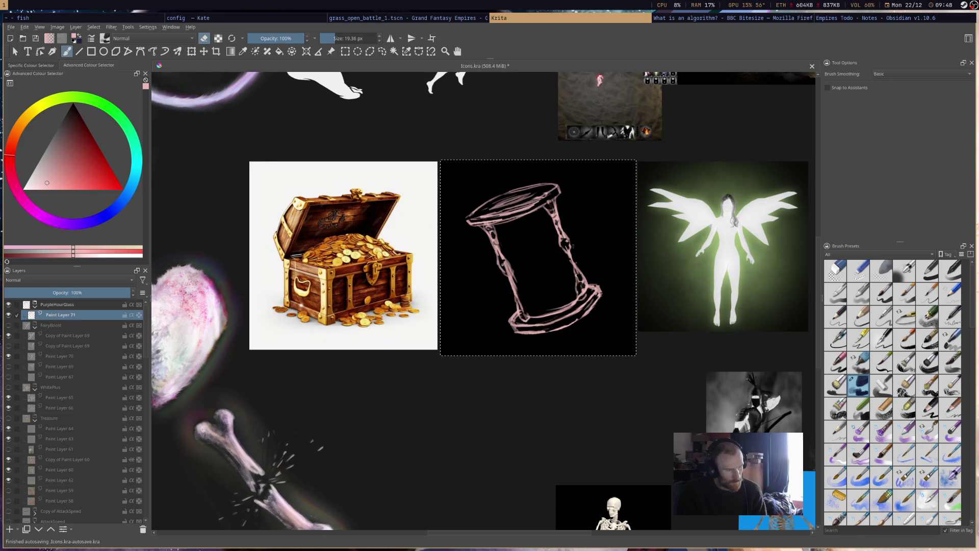
key(e)
Draw thin pink inner glass curves running down through the waist on the left and right
click(519, 316)
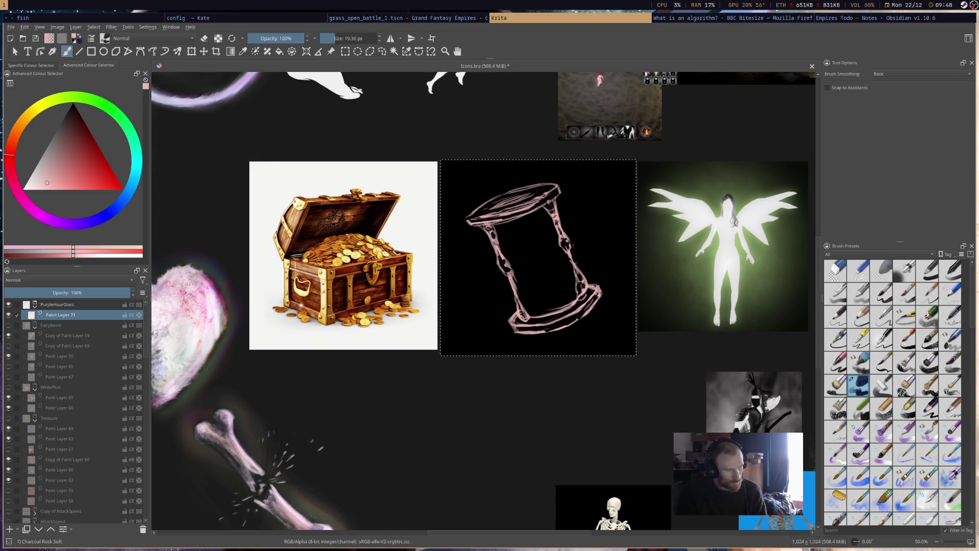
key(e)
click(523, 315)
key(ctrl+z)
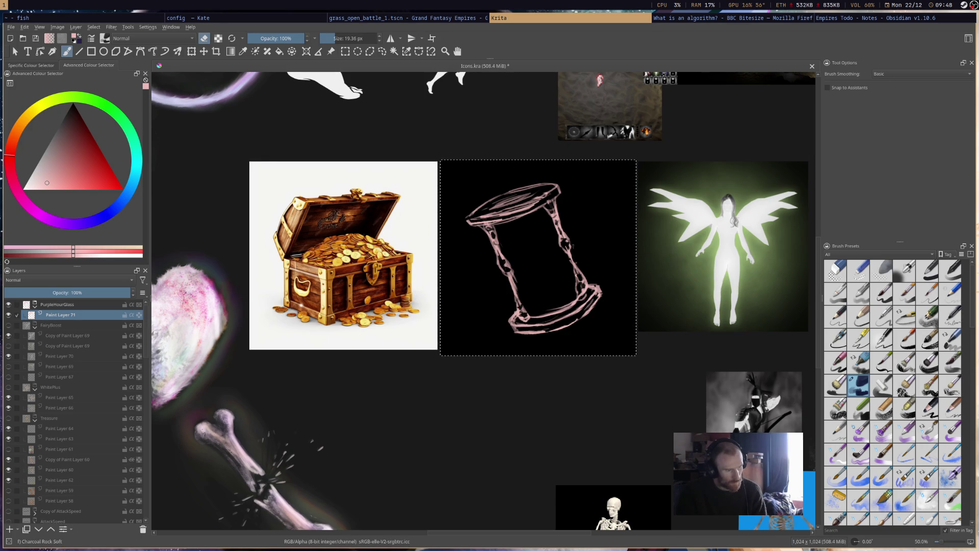
key(e)
key(e)
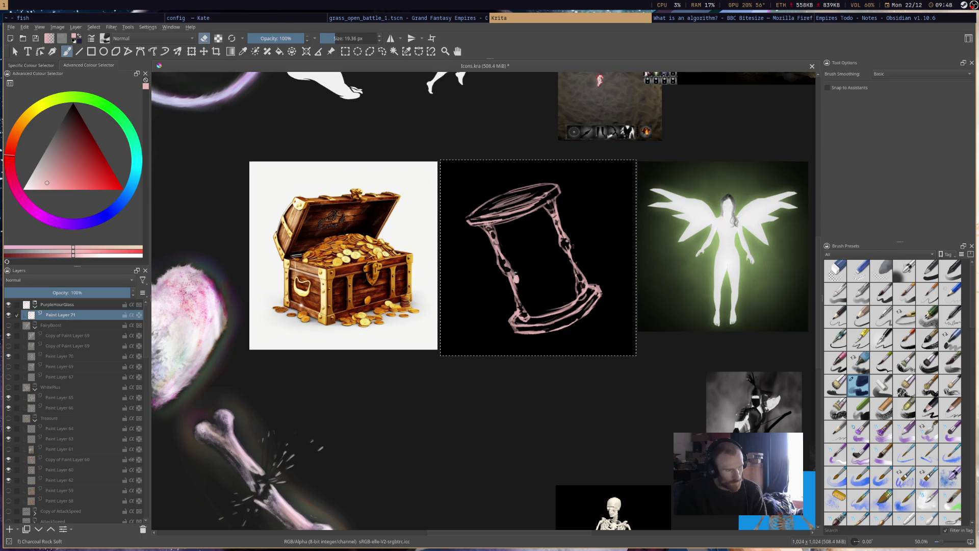
key(e)
drag(494, 228, 526, 252)
mouse_move(524, 304)
mouse_down()
mouse_move(531, 268)
mouse_move(525, 309)
mouse_up()
drag(547, 202, 550, 263)
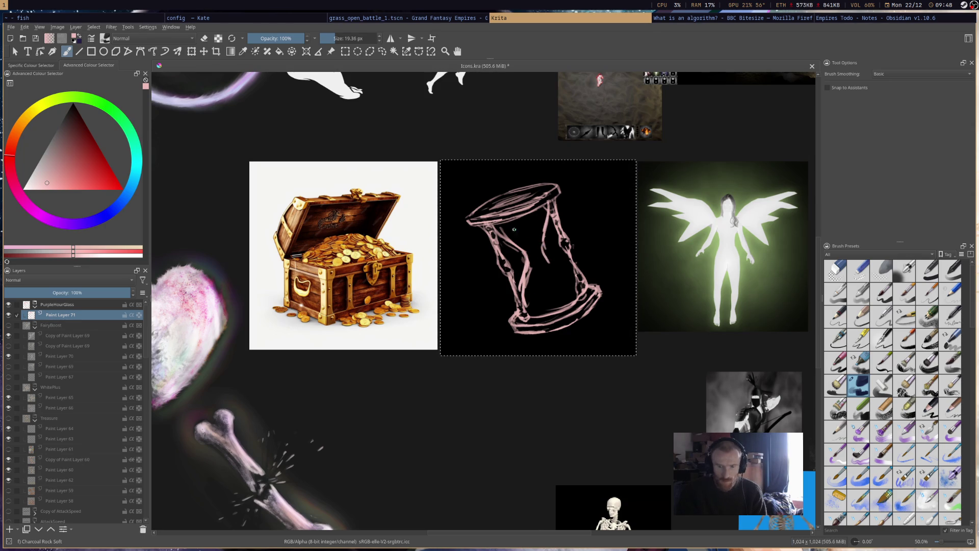
Add short diagonal interior strokes toward the lower right, discarding the unwanted ones
drag(517, 243, 532, 254)
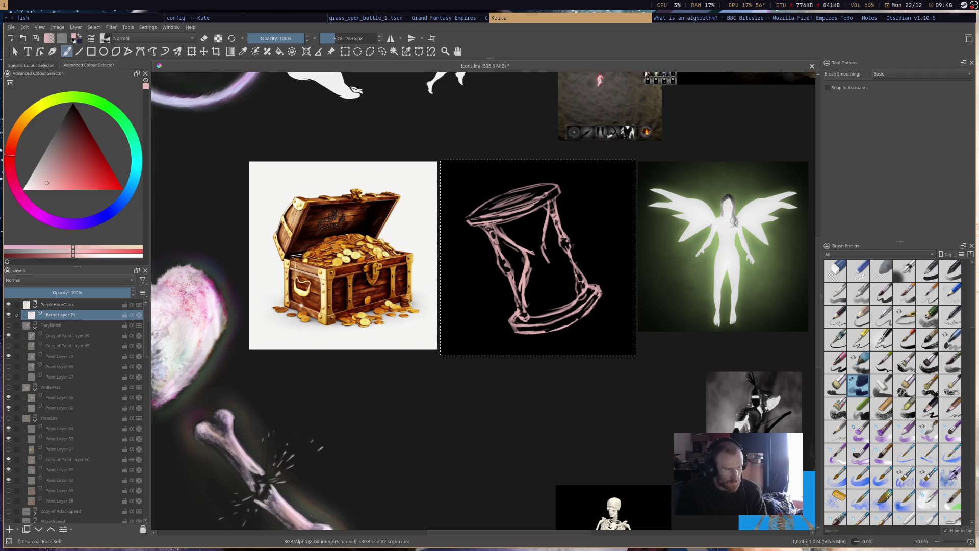
mouse_move(537, 261)
mouse_down()
mouse_move(523, 274)
mouse_move(524, 297)
mouse_move(557, 268)
mouse_move(570, 284)
mouse_up()
drag(540, 250, 580, 284)
mouse_move(548, 258)
mouse_down()
mouse_move(580, 285)
mouse_move(523, 253)
mouse_up()
key(e)
key(e)
key(e)
key(e)
key(e)
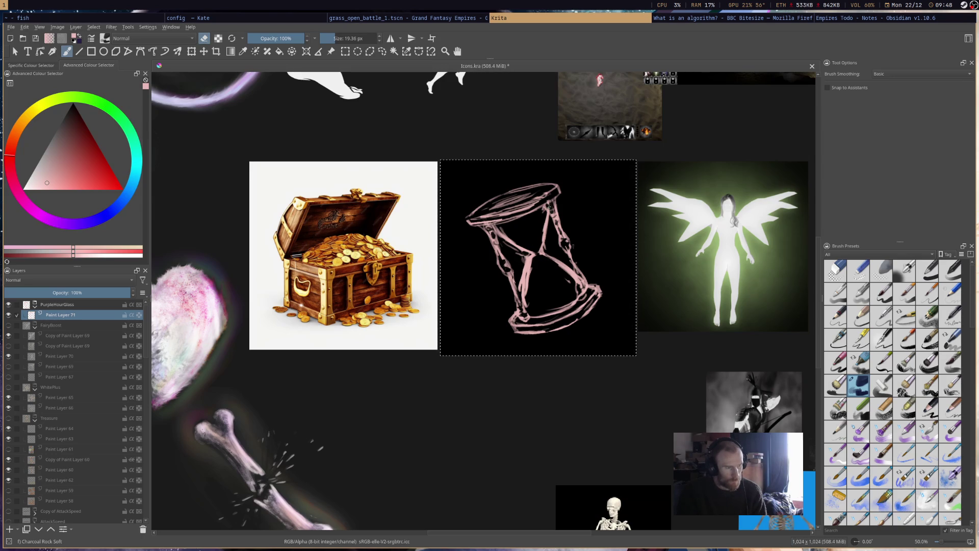
key(e)
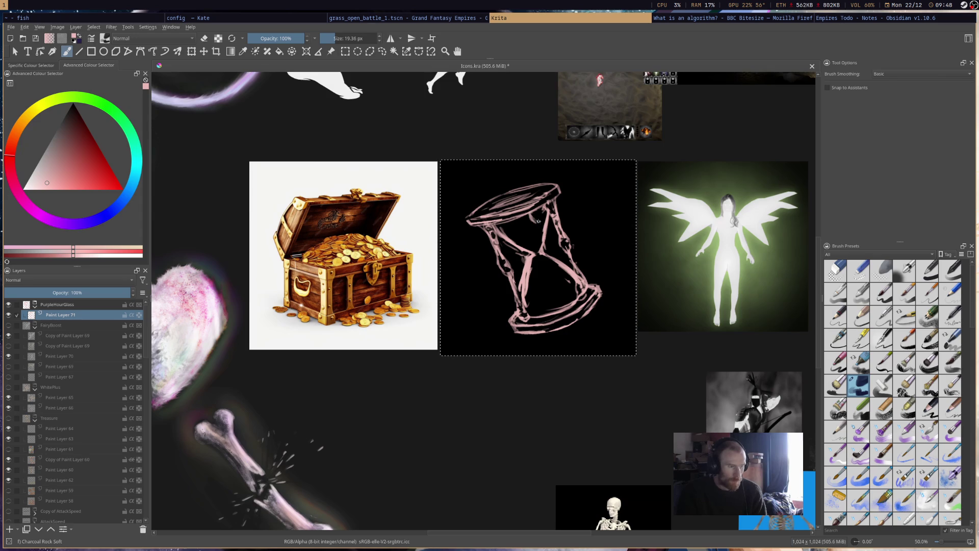
Strengthen the hourglass's right leg and upper middle, erasing the excess strokes
drag(539, 220, 543, 249)
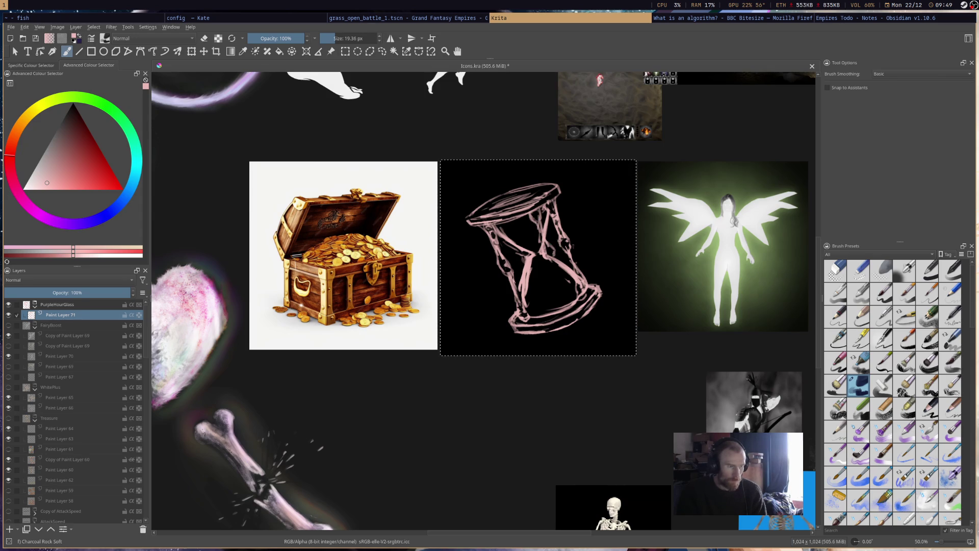
drag(548, 218, 551, 241)
key(e)
drag(554, 204, 572, 253)
key(e)
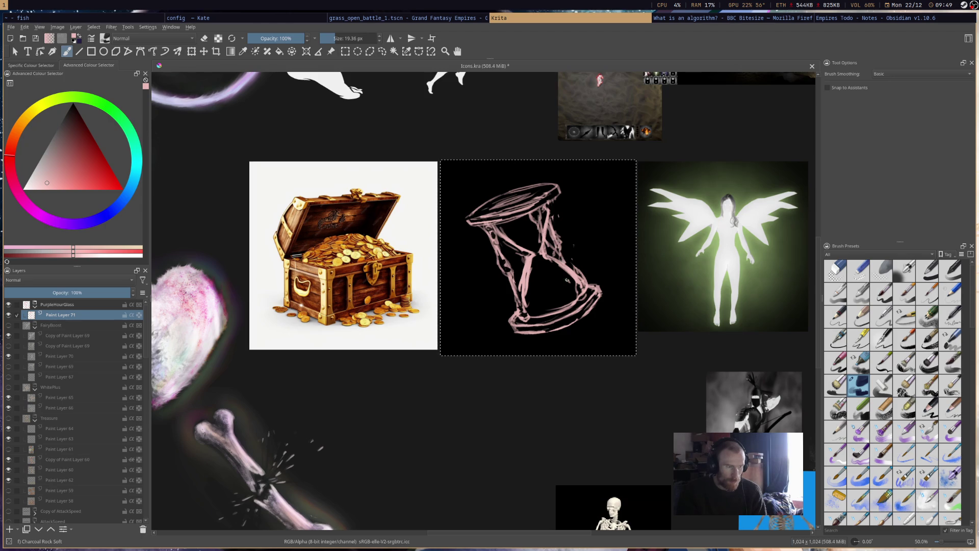
mouse_move(568, 272)
mouse_down()
mouse_move(574, 291)
mouse_move(525, 305)
mouse_move(565, 291)
mouse_up()
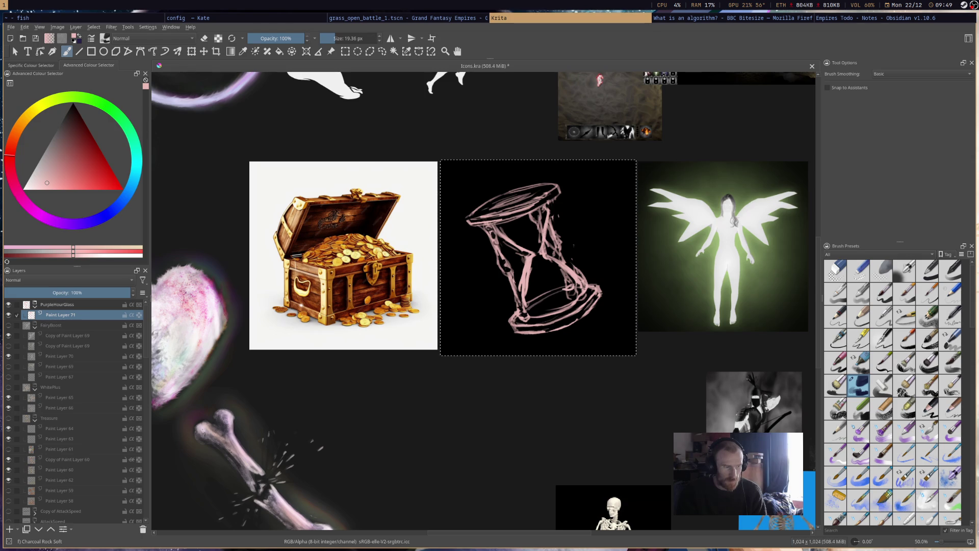
key(e)
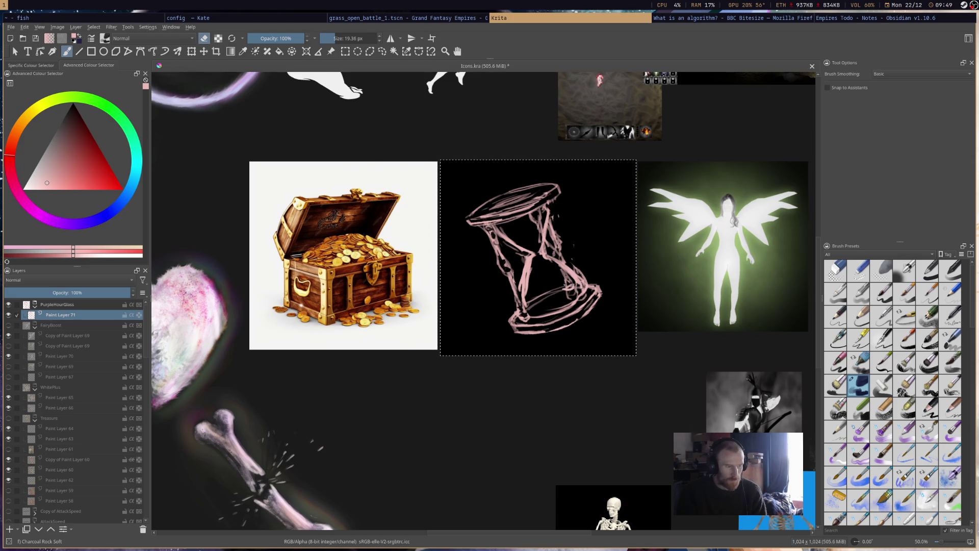
key(e)
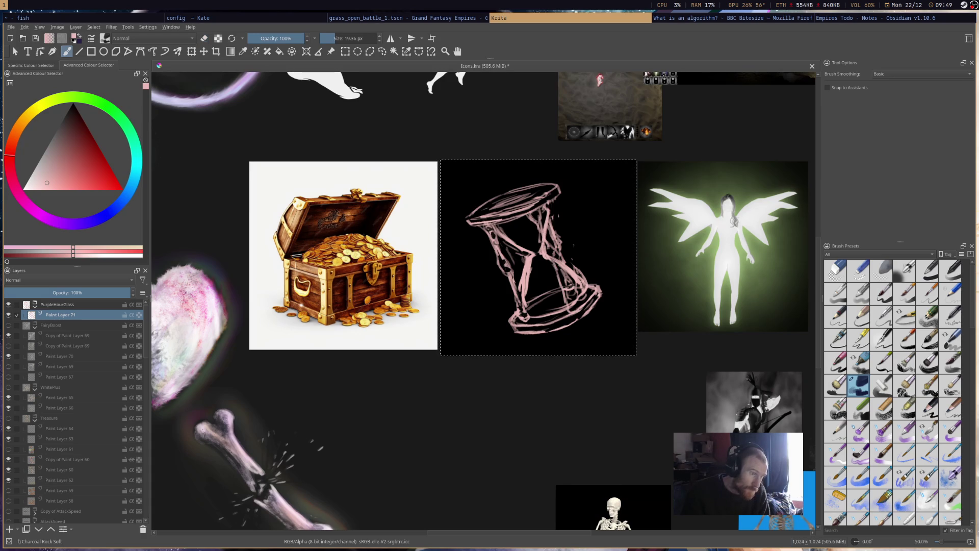
Add strokes on the right leg and upper middle, then erase loose lines on both legs
drag(570, 294, 557, 263)
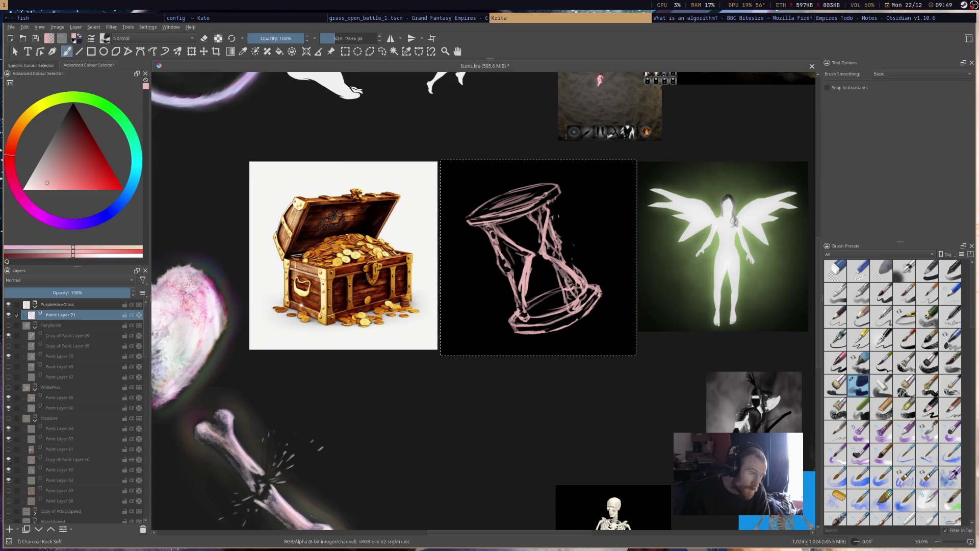
drag(540, 215, 542, 222)
key(e)
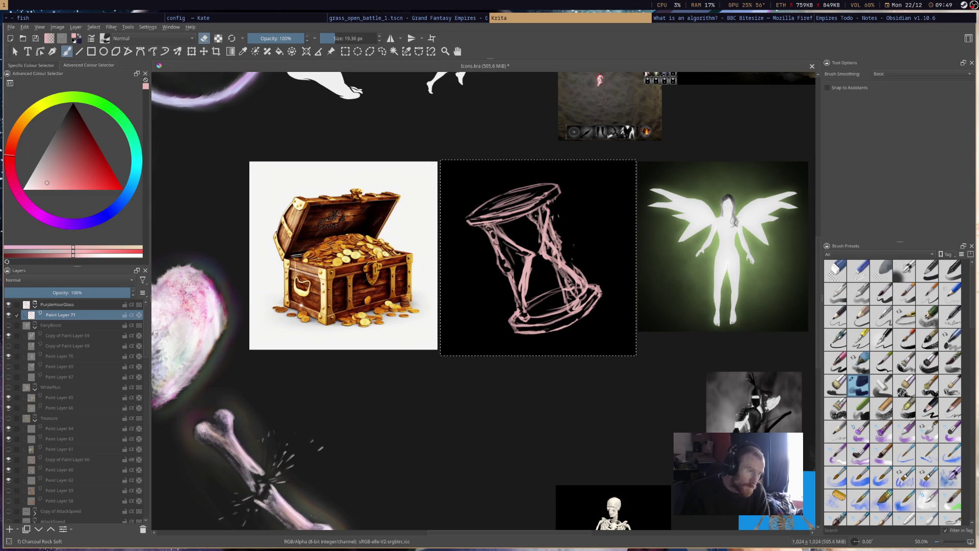
mouse_move(551, 255)
mouse_down()
mouse_move(570, 306)
mouse_move(571, 296)
mouse_up()
drag(549, 243, 540, 223)
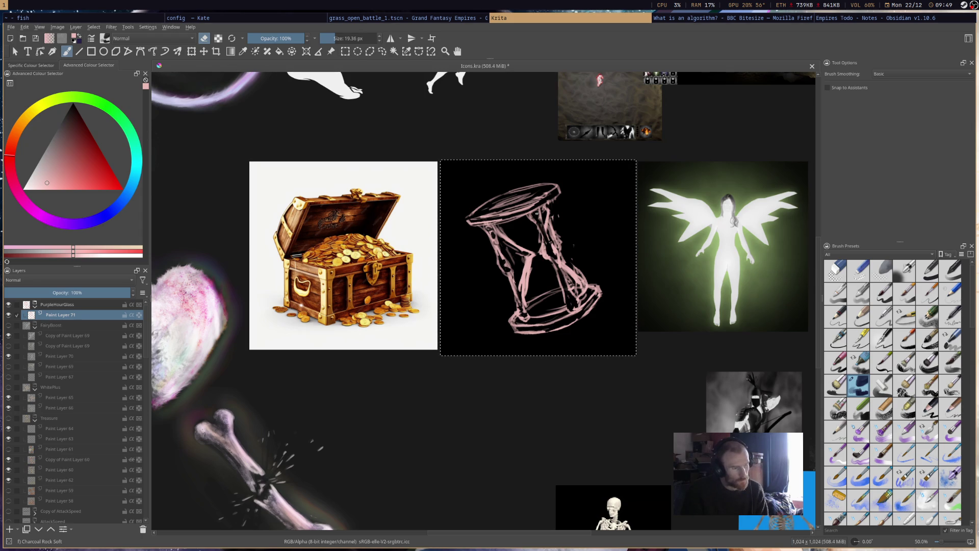
mouse_move(556, 259)
mouse_down()
mouse_move(557, 272)
mouse_move(535, 221)
mouse_move(501, 259)
mouse_move(521, 308)
mouse_up()
drag(501, 265, 520, 311)
key(ctrl+z)
key(ctrl+z)
Rework the hourglass's left leg with repeated pink strokes and erasures
key(e)
drag(502, 271, 508, 289)
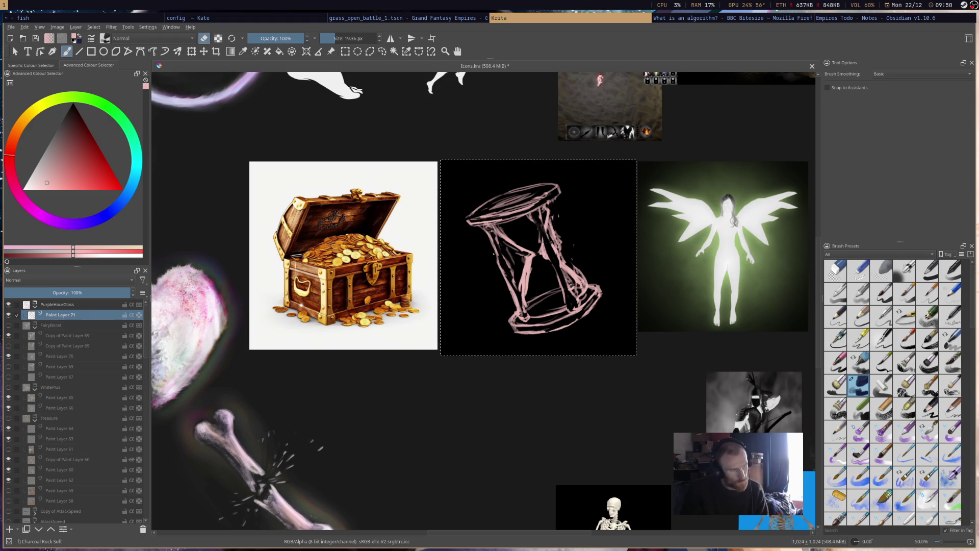
mouse_move(495, 256)
mouse_down()
mouse_move(518, 310)
mouse_move(502, 258)
mouse_move(514, 289)
mouse_up()
key(e)
drag(495, 237, 520, 302)
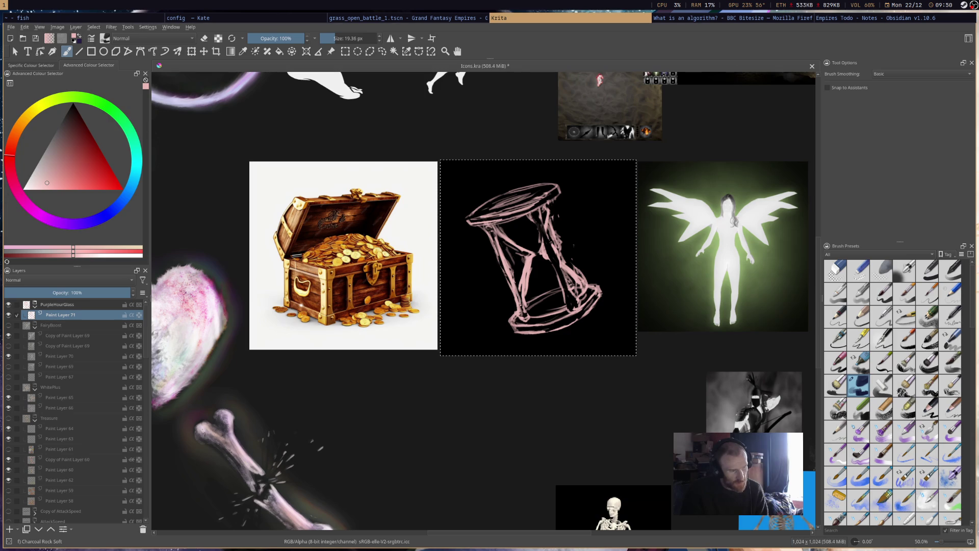
key(e)
drag(491, 233, 523, 314)
key(e)
drag(503, 251, 514, 281)
key(e)
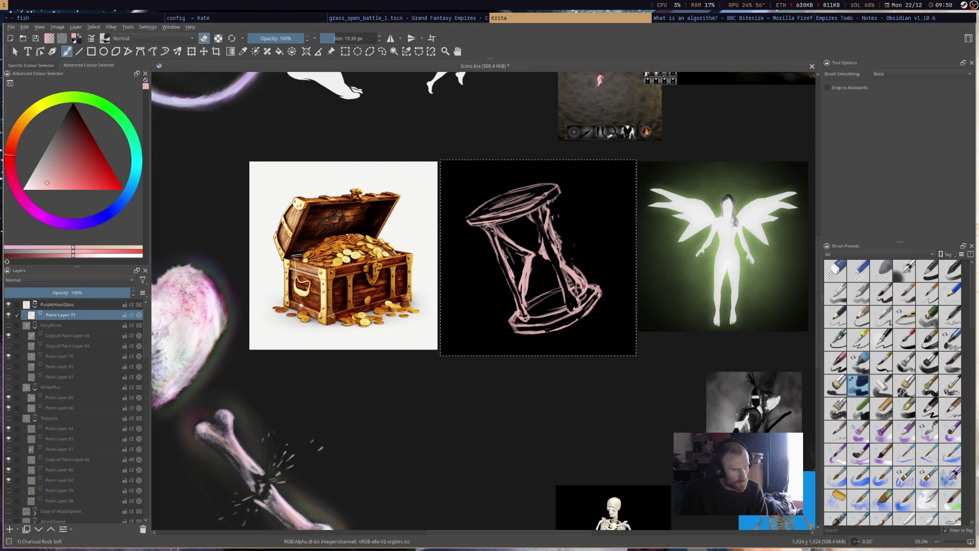
key(e)
Repaint and trim the strokes of the inner right leg and right side
mouse_move(545, 218)
mouse_down()
mouse_move(538, 267)
mouse_move(554, 265)
mouse_move(569, 305)
mouse_up()
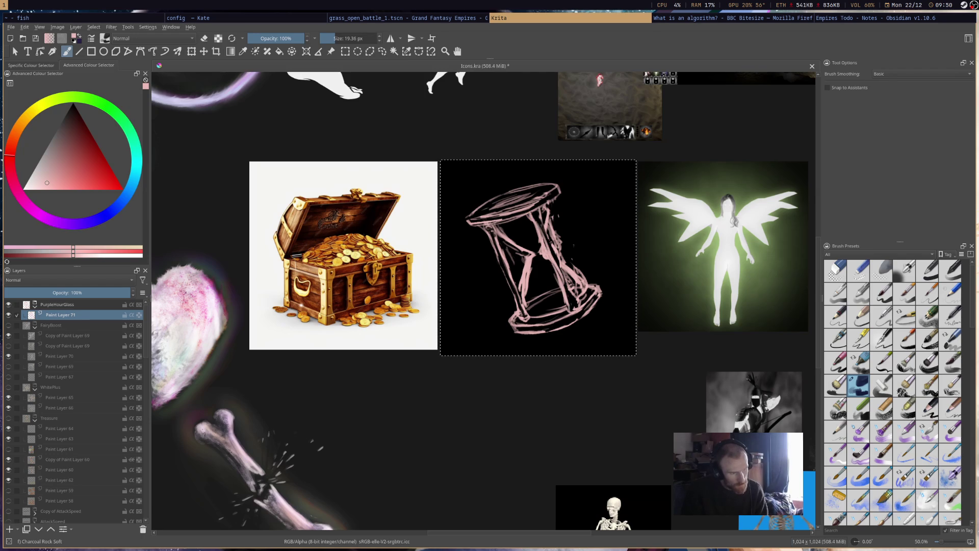
key(e)
drag(543, 214, 541, 250)
key(e)
drag(542, 212, 560, 263)
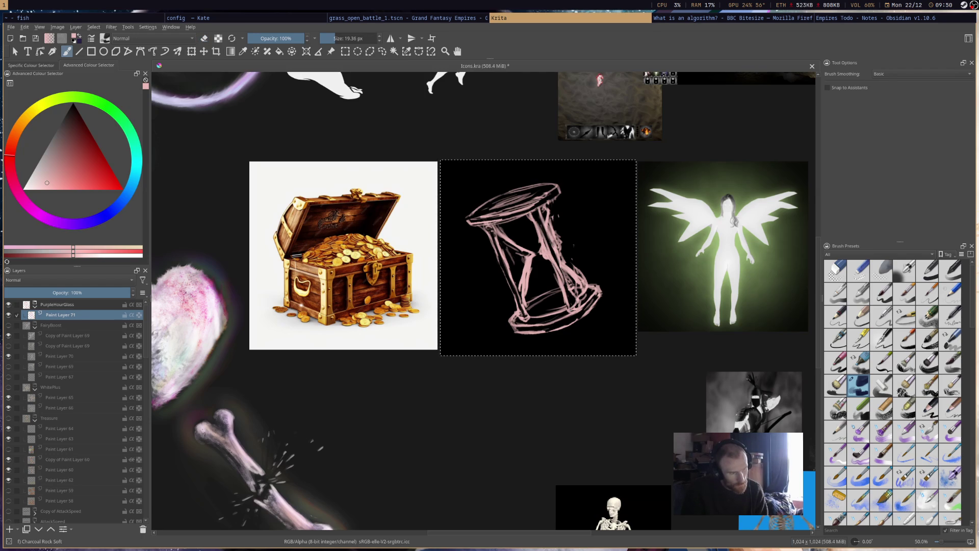
key(e)
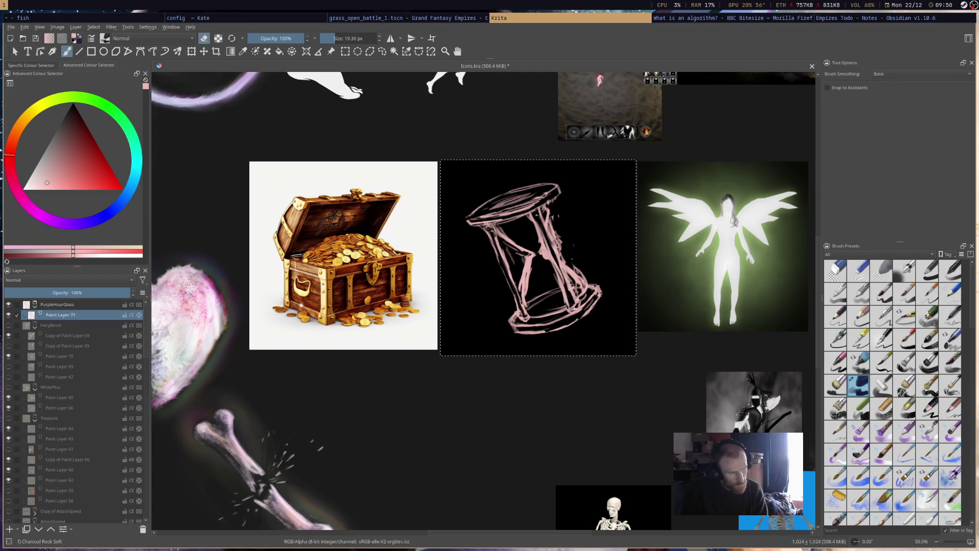
key(e)
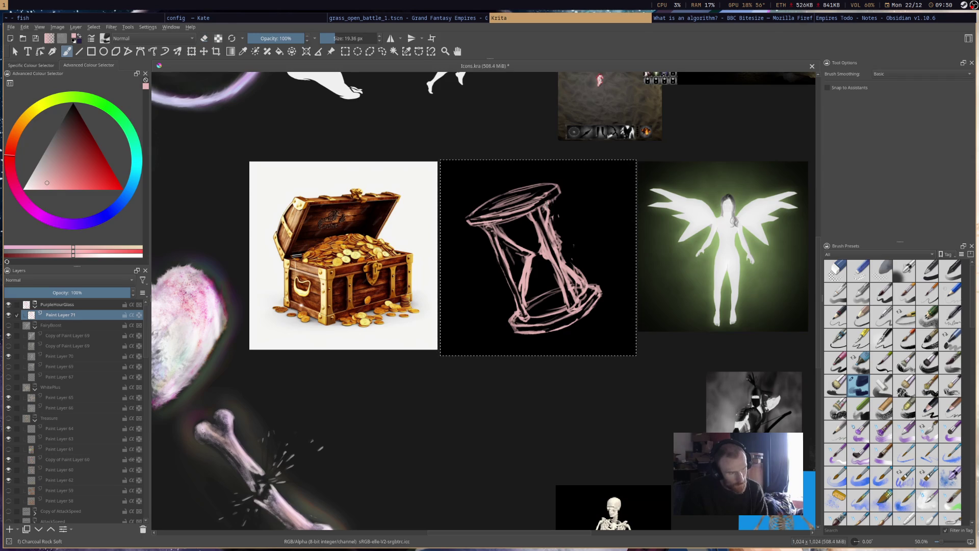
key(e)
drag(553, 216, 554, 240)
mouse_move(558, 250)
mouse_down()
mouse_move(584, 281)
mouse_move(569, 228)
mouse_up()
key(e)
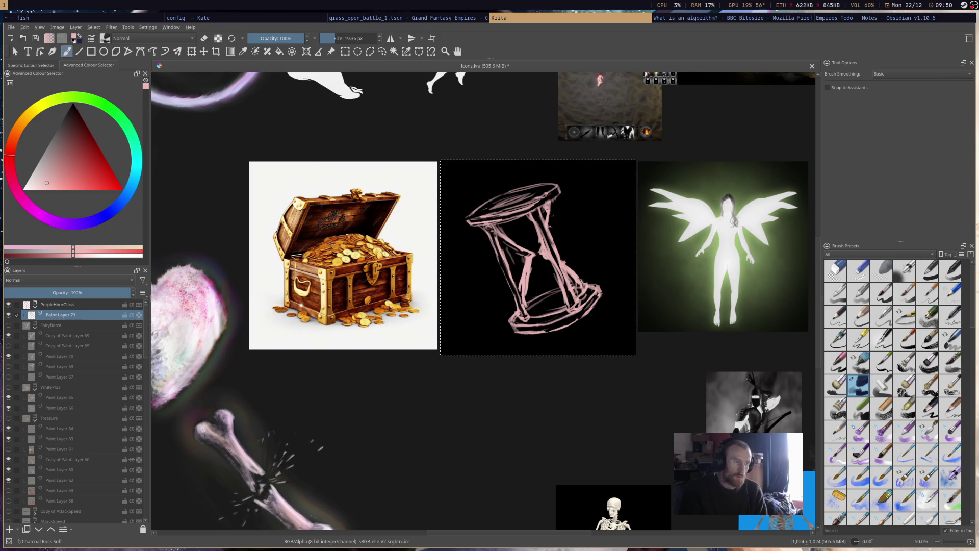
key(e)
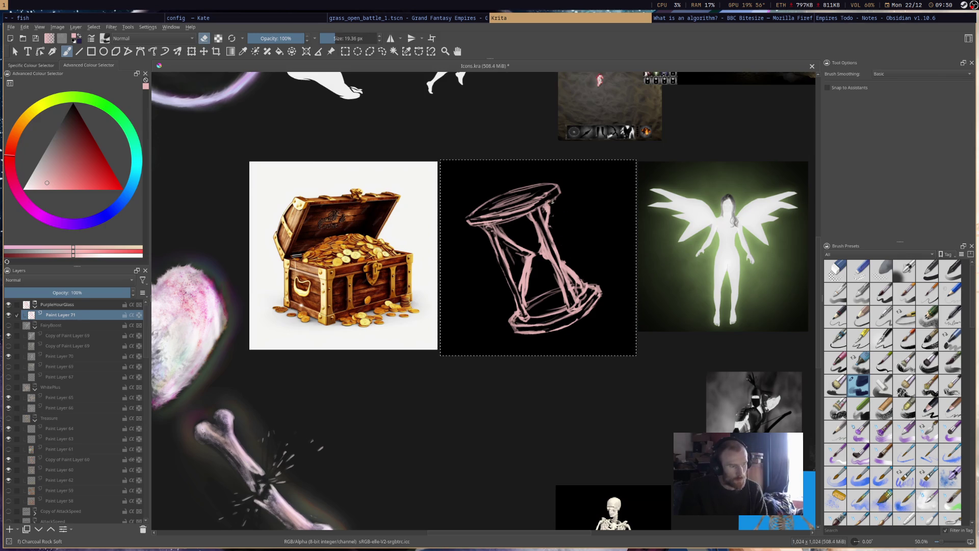
key(e)
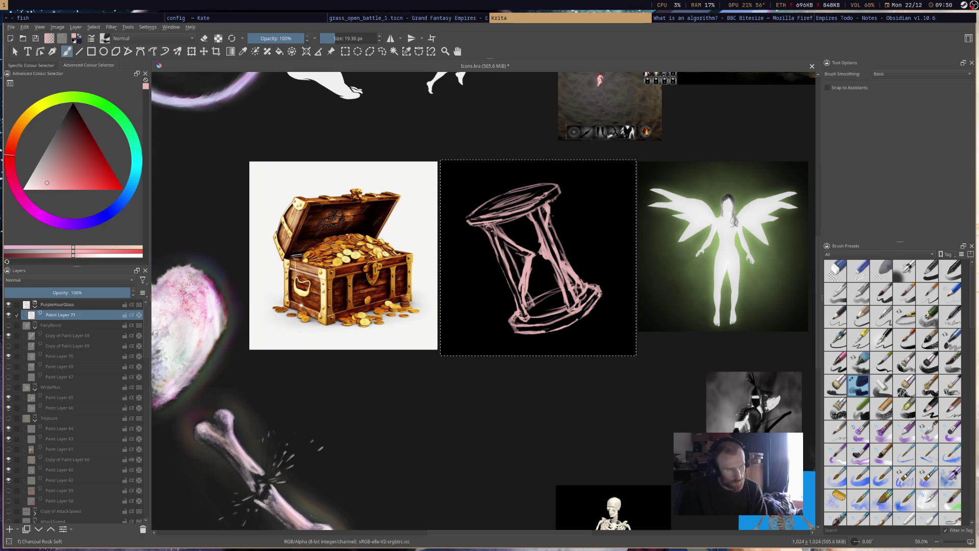
Add extra pink strokes to the inner left pillar and strengthen the right pillar
drag(513, 253, 517, 274)
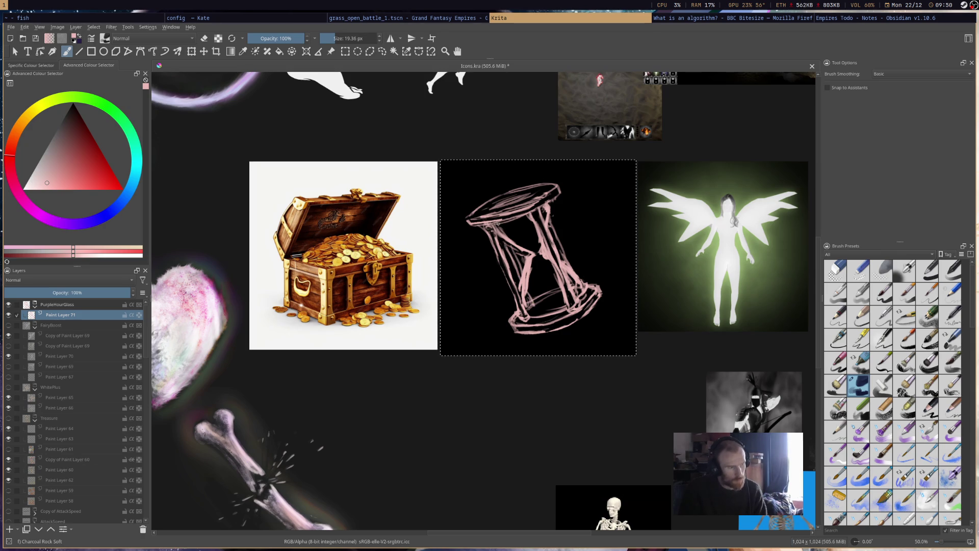
drag(501, 224, 512, 244)
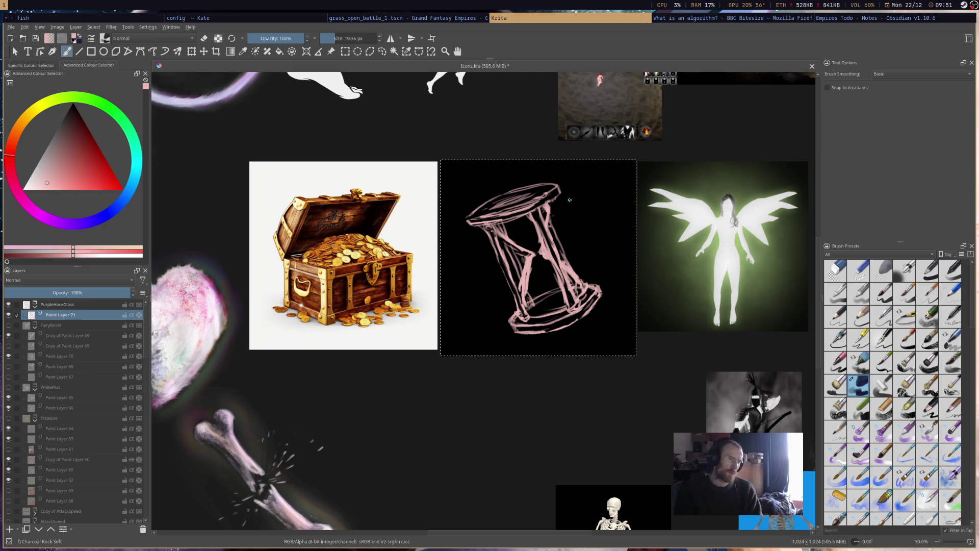
drag(548, 204, 578, 276)
drag(564, 236, 579, 279)
key(e)
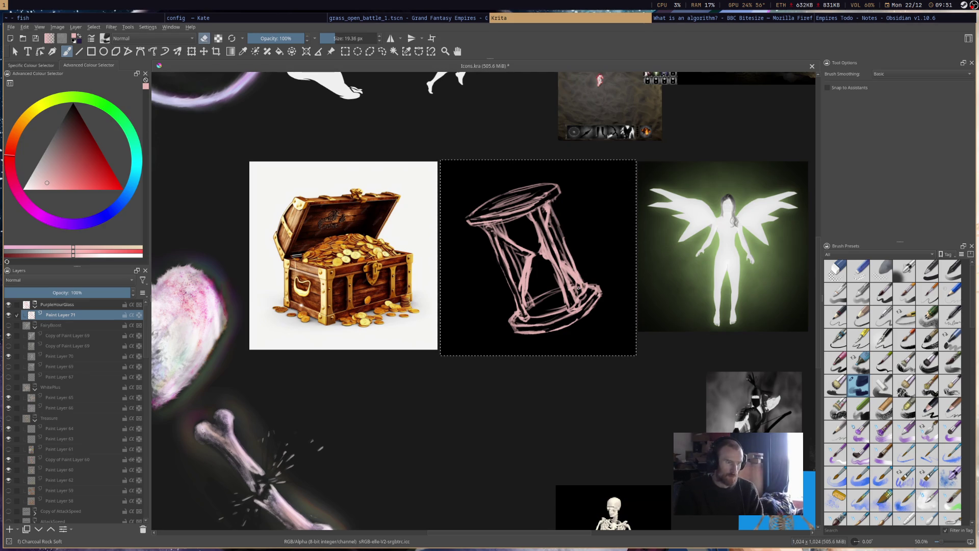
key(e)
key(e)
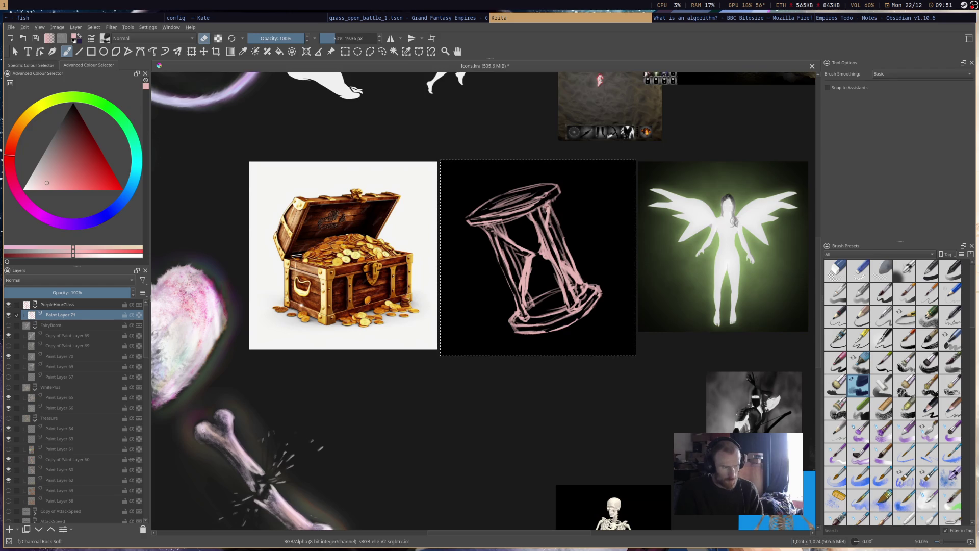
key(e)
key(e)
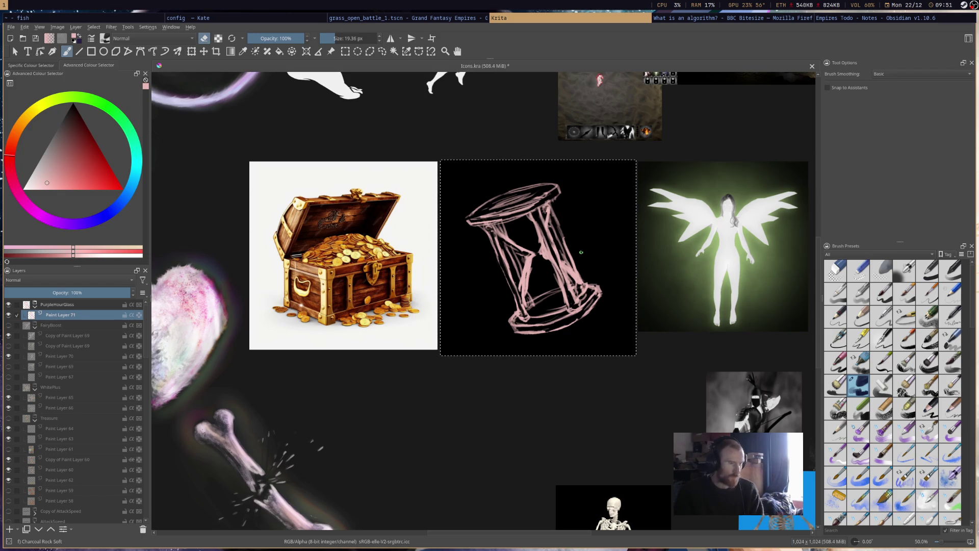
scroll(581, 252, down, 3)
scroll(579, 305, down, 1)
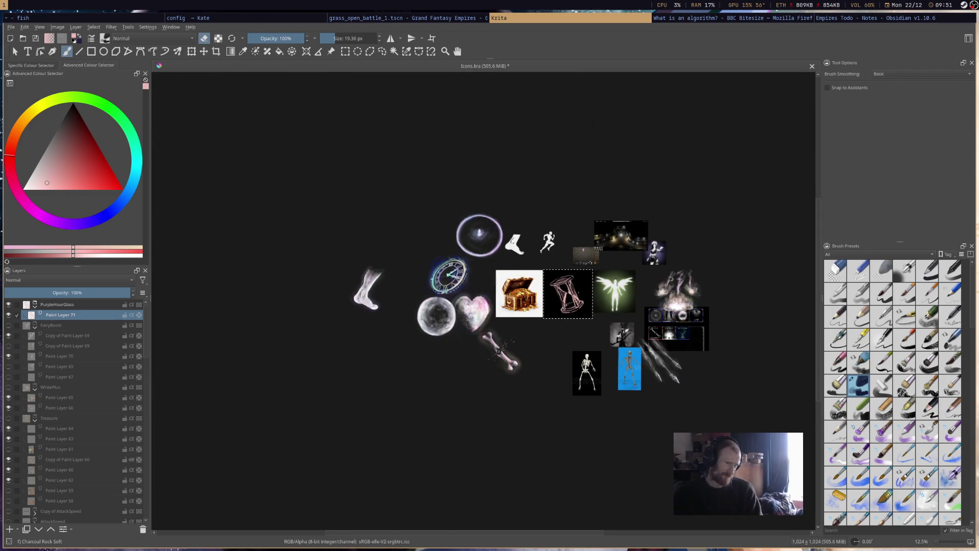
scroll(577, 292, up, 6)
scroll(579, 196, down, 2)
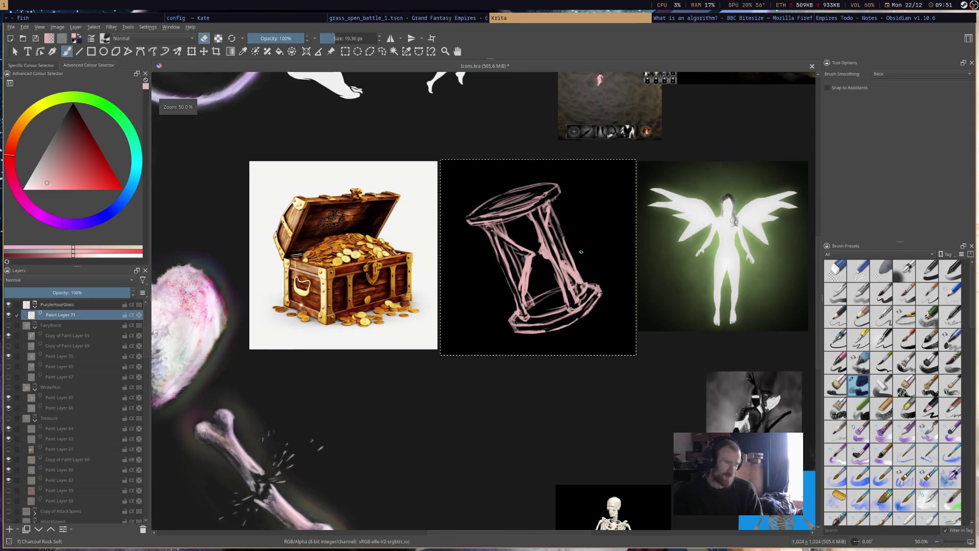
scroll(581, 252, up, 1)
scroll(583, 214, down, 1)
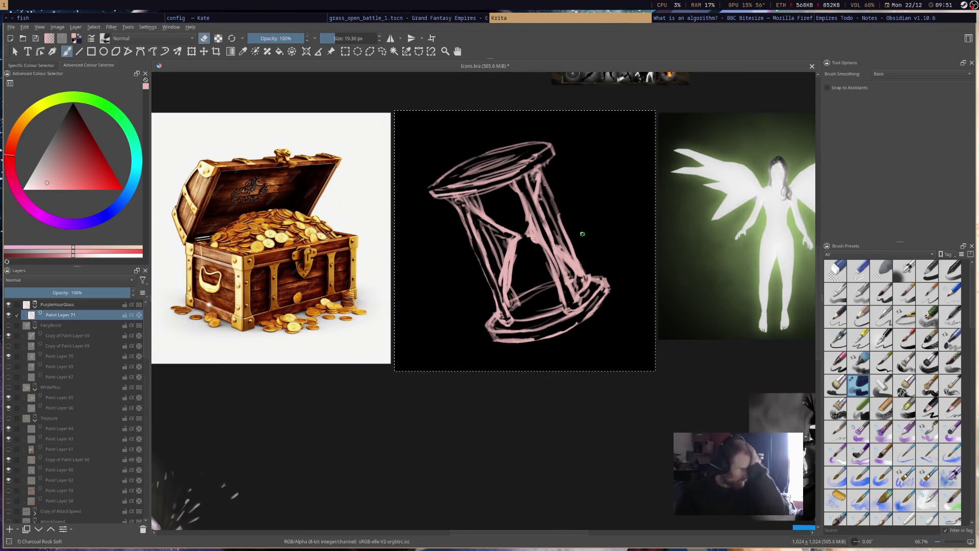
scroll(589, 318, down, 1)
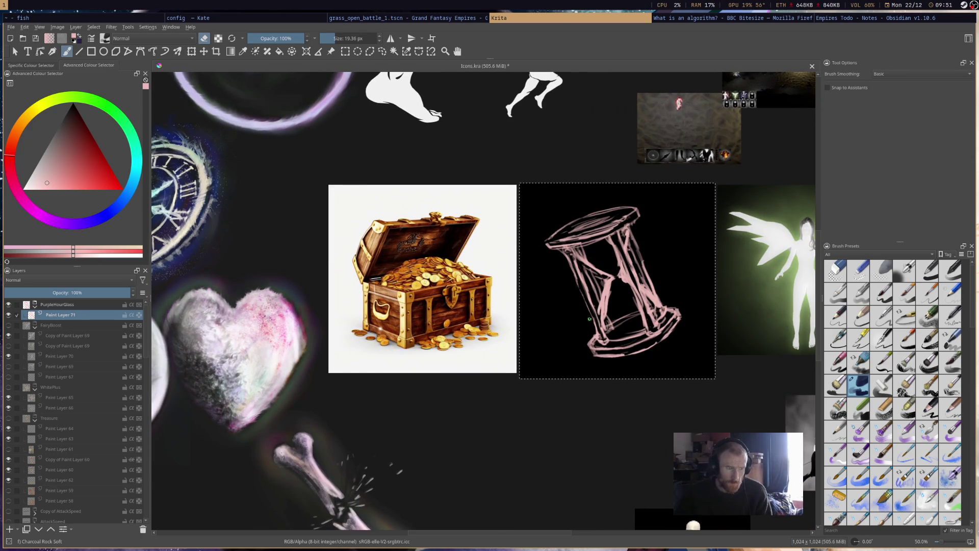
scroll(588, 318, up, 3)
scroll(567, 359, down, 1)
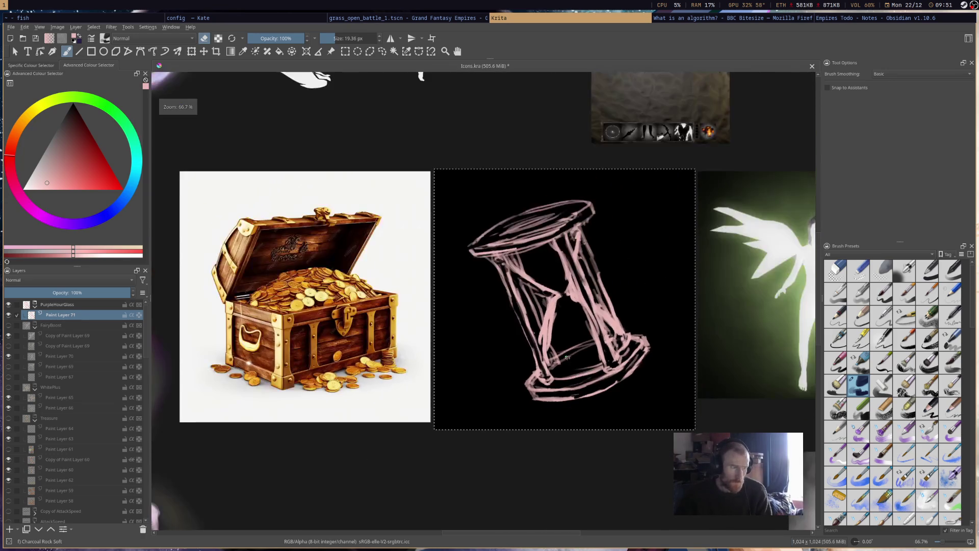
scroll(566, 359, down, 2)
scroll(567, 359, down, 2)
scroll(567, 359, up, 2)
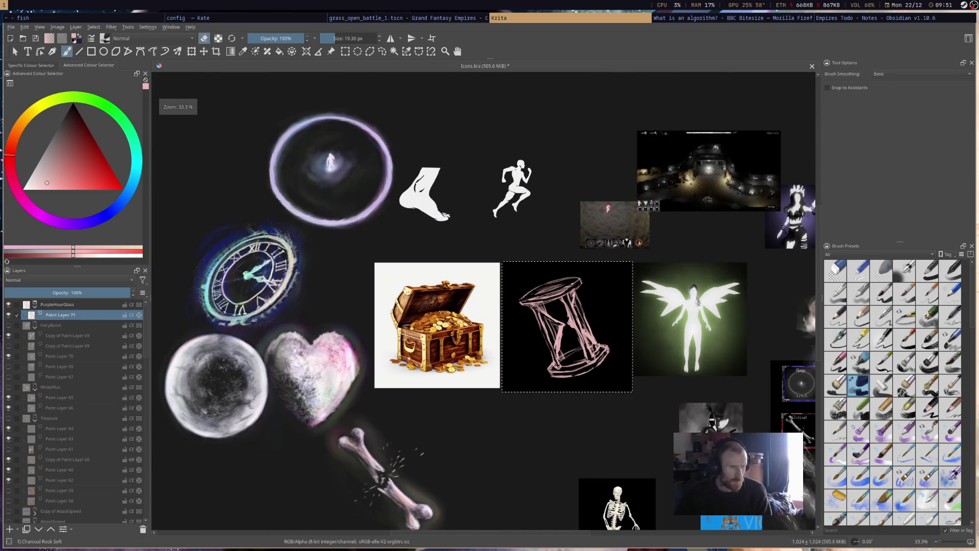
click(76, 27)
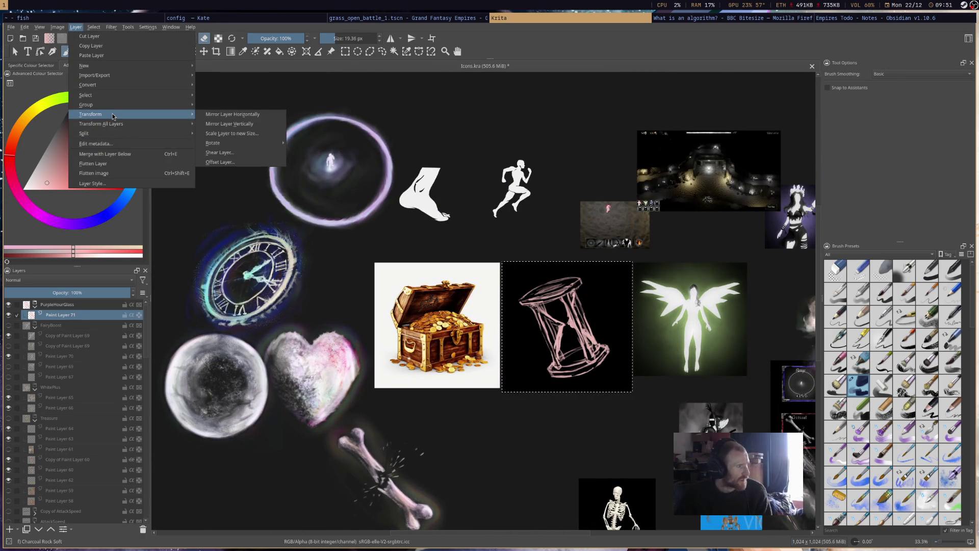
click(249, 117)
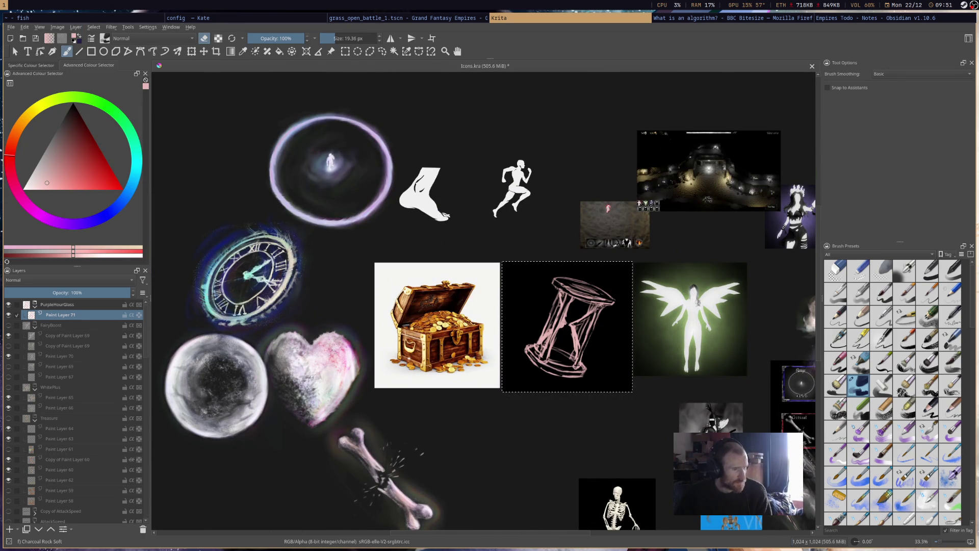
scroll(634, 268, up, 1)
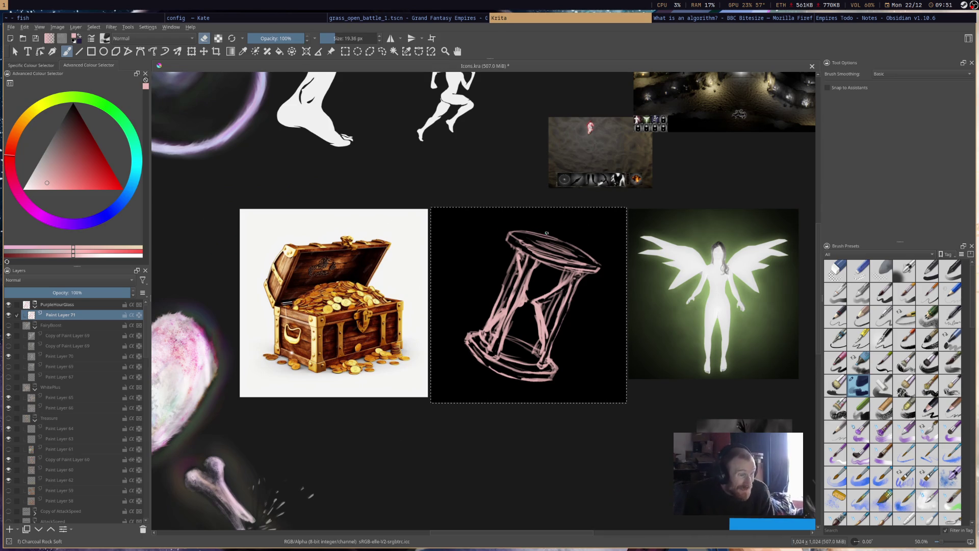
key(e)
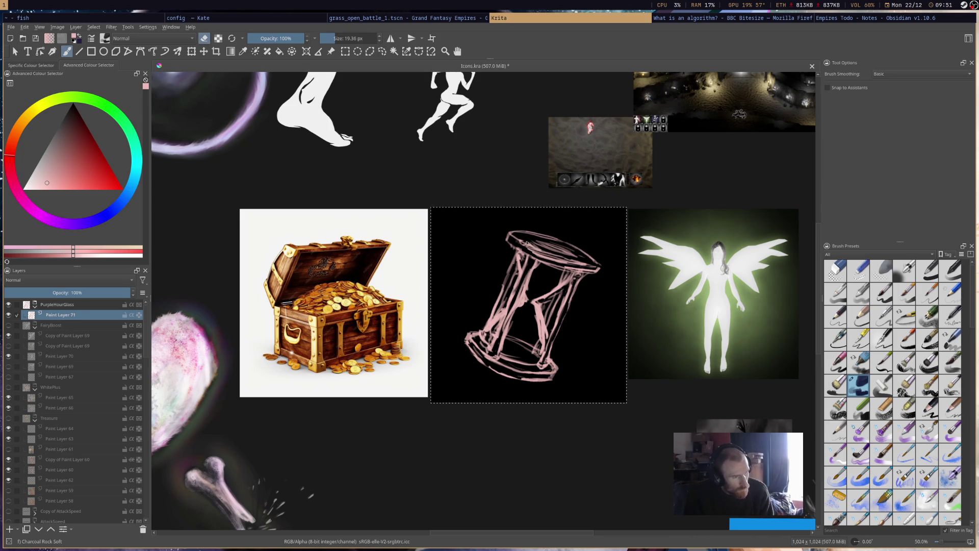
Erase stray bits of the top rim, rework its strokes and brighten its right side
mouse_move(553, 261)
mouse_down()
mouse_move(586, 263)
mouse_move(555, 257)
mouse_up()
key(e)
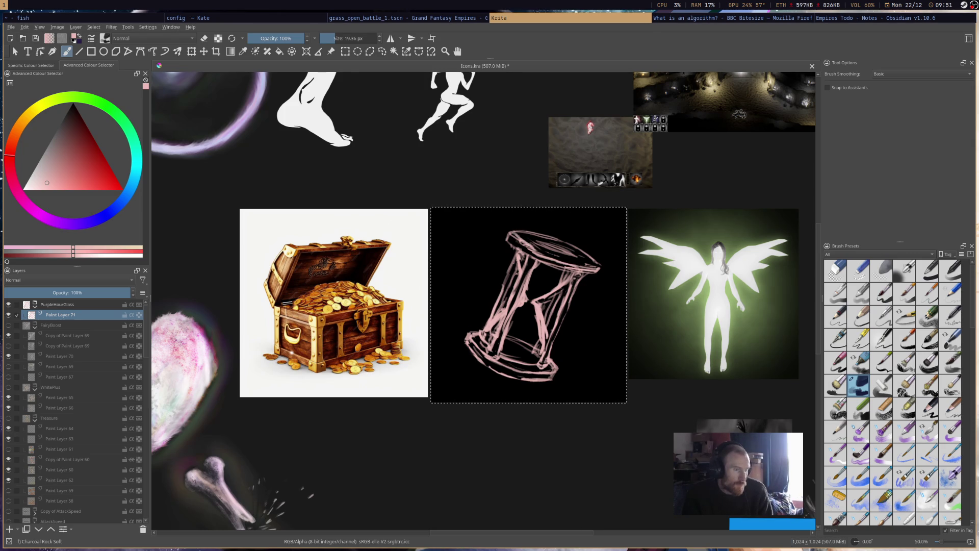
key(e)
key(e)
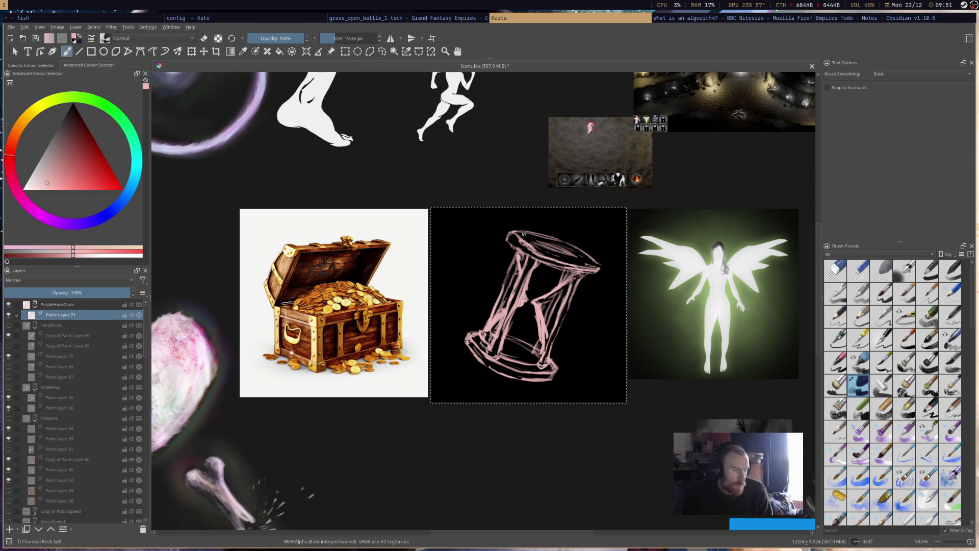
key(e)
key(e)
key(e)
key(e)
mouse_move(534, 230)
mouse_down()
mouse_move(573, 244)
mouse_move(526, 234)
mouse_move(574, 246)
mouse_move(529, 243)
mouse_move(582, 271)
mouse_up()
key(e)
key(e)
key(e)
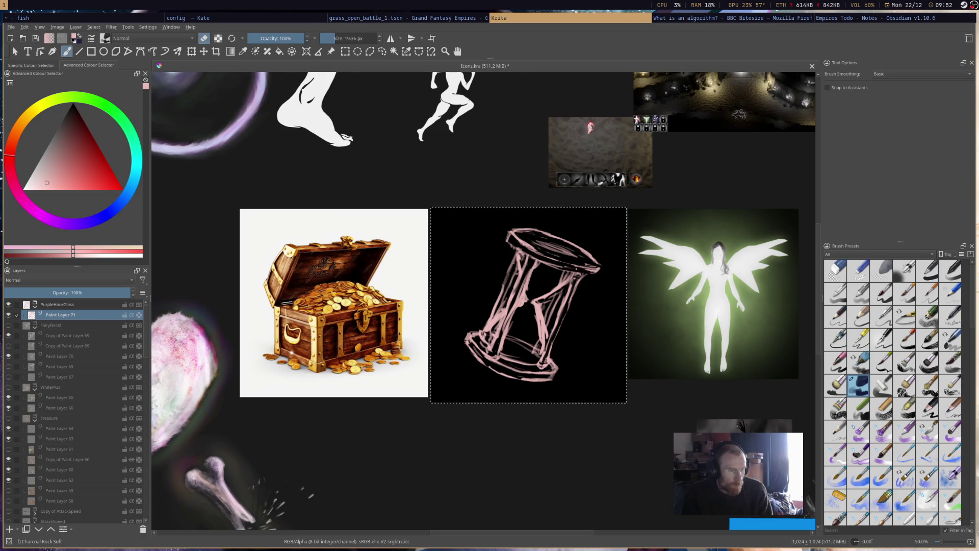
key(e)
drag(552, 269, 592, 272)
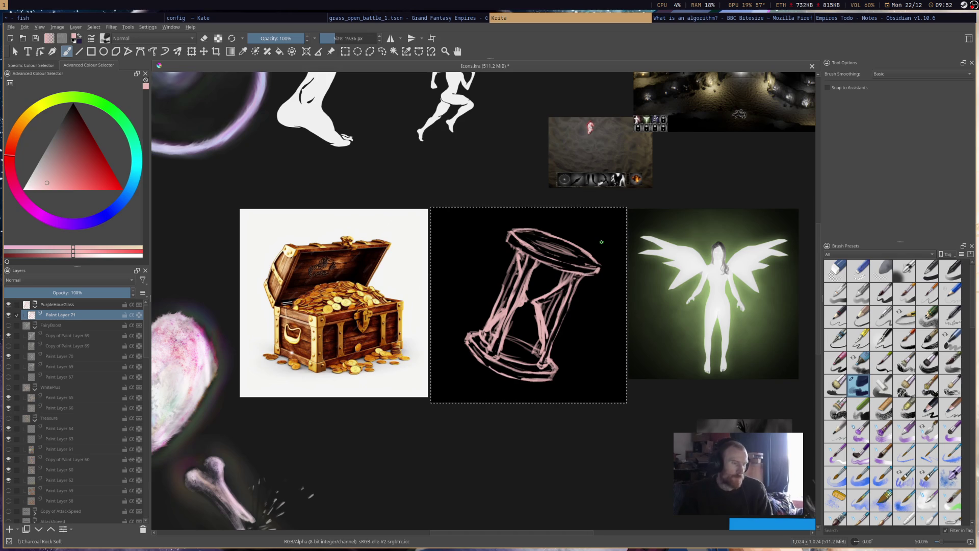
scroll(594, 271, down, 5)
scroll(598, 256, up, 2)
scroll(578, 280, up, 1)
scroll(579, 279, up, 2)
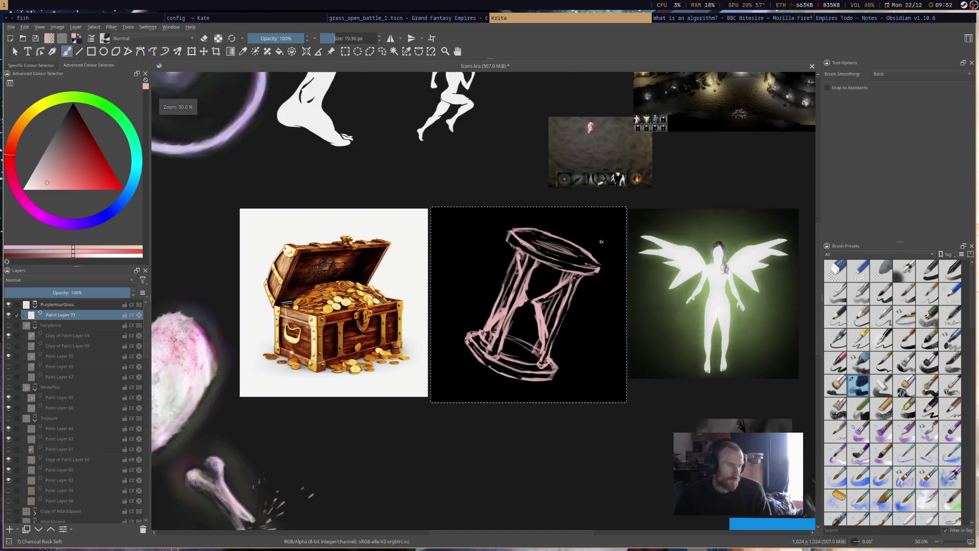
Flip the hourglass layer upside down and erase stray marks on its left leg and middle
click(57, 27)
mouse_move(90, 114)
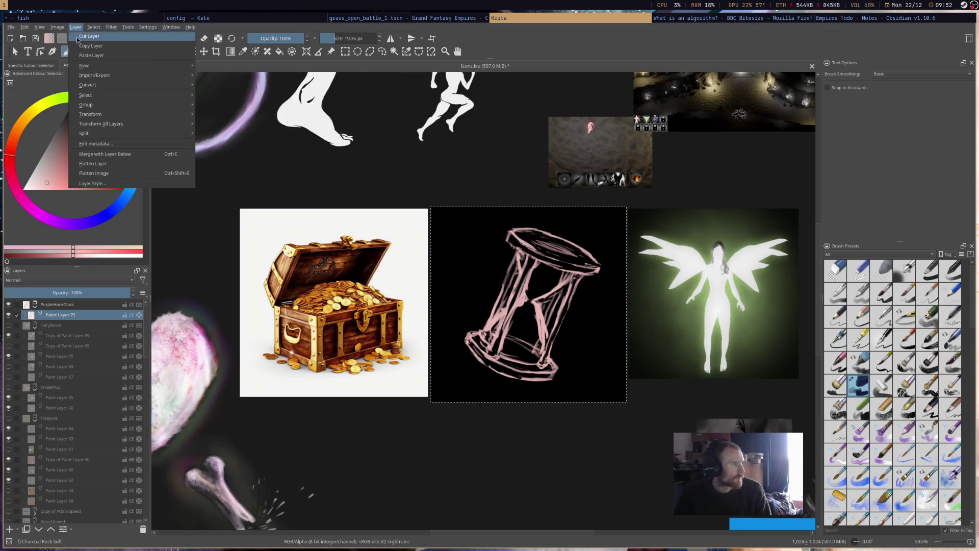
click(230, 124)
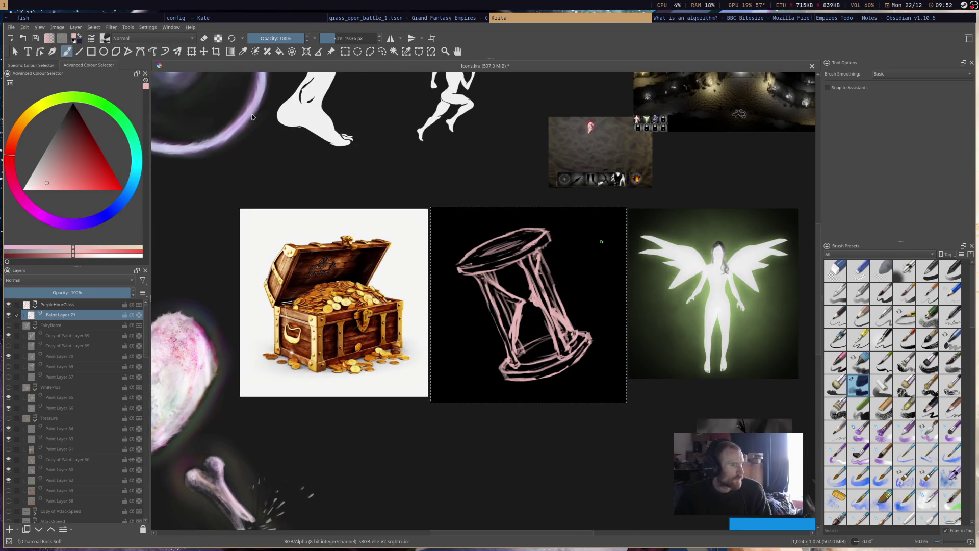
scroll(617, 251, down, 4)
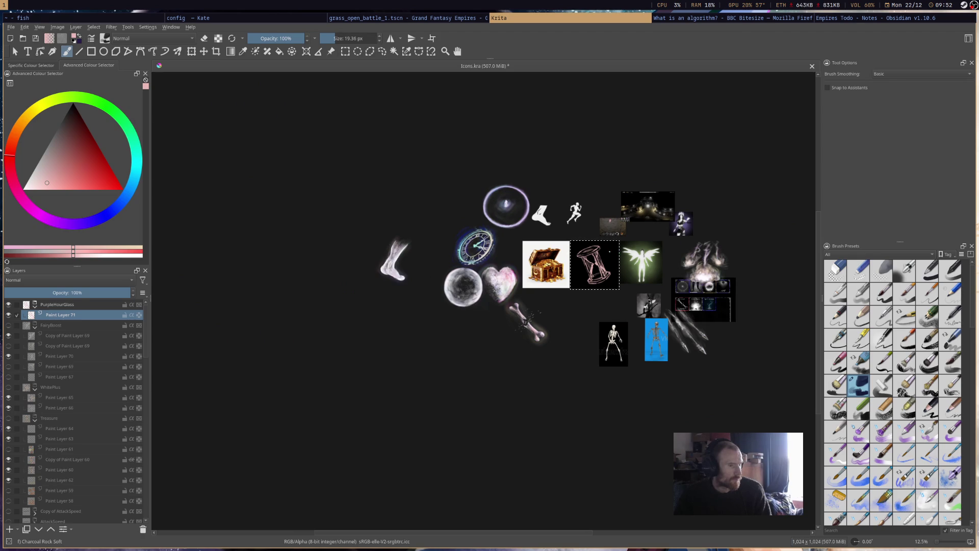
scroll(591, 242, up, 3)
scroll(607, 270, up, 1)
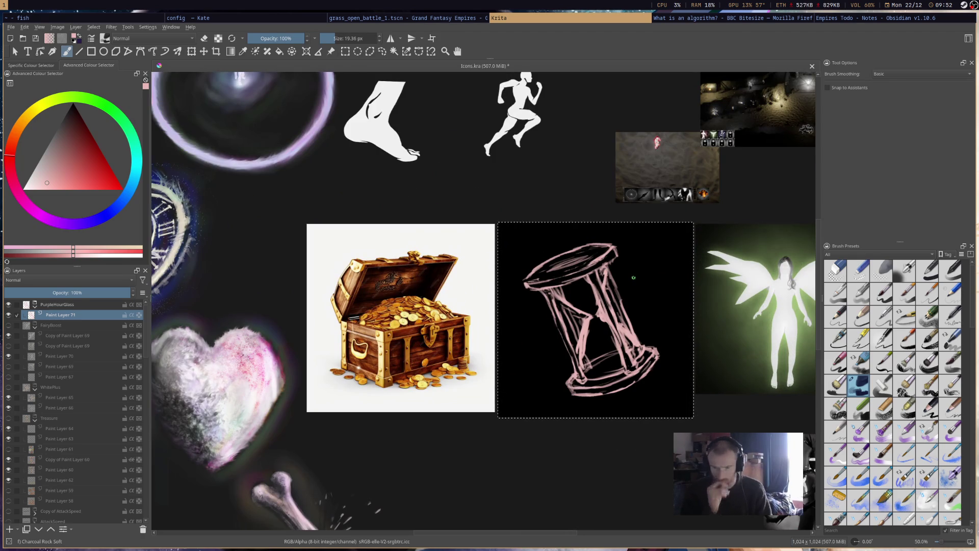
key(e)
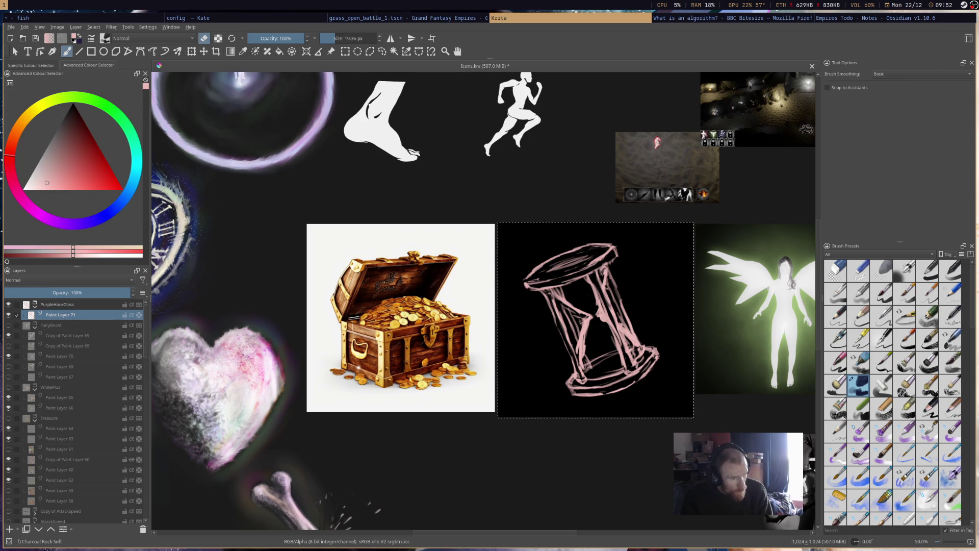
drag(585, 319, 578, 321)
key(e)
key(e)
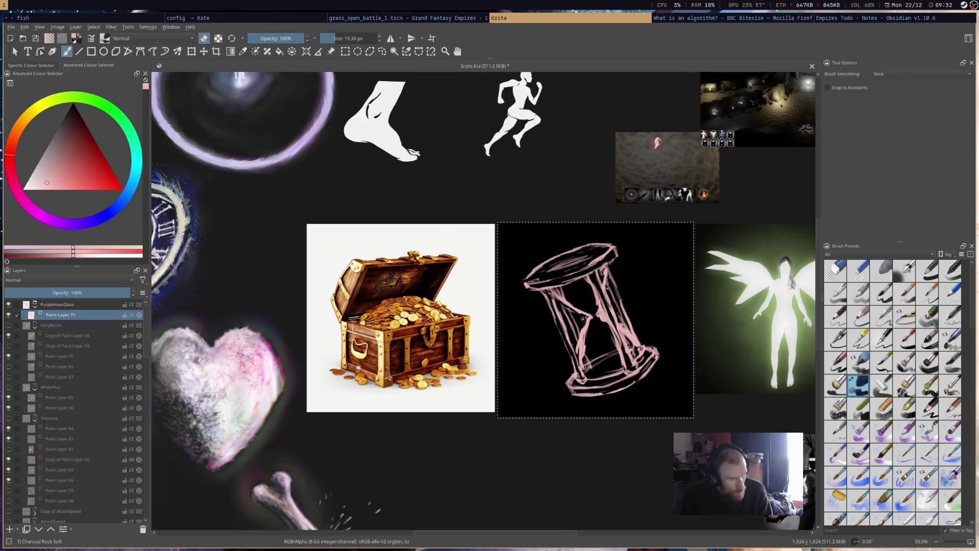
drag(579, 343, 575, 352)
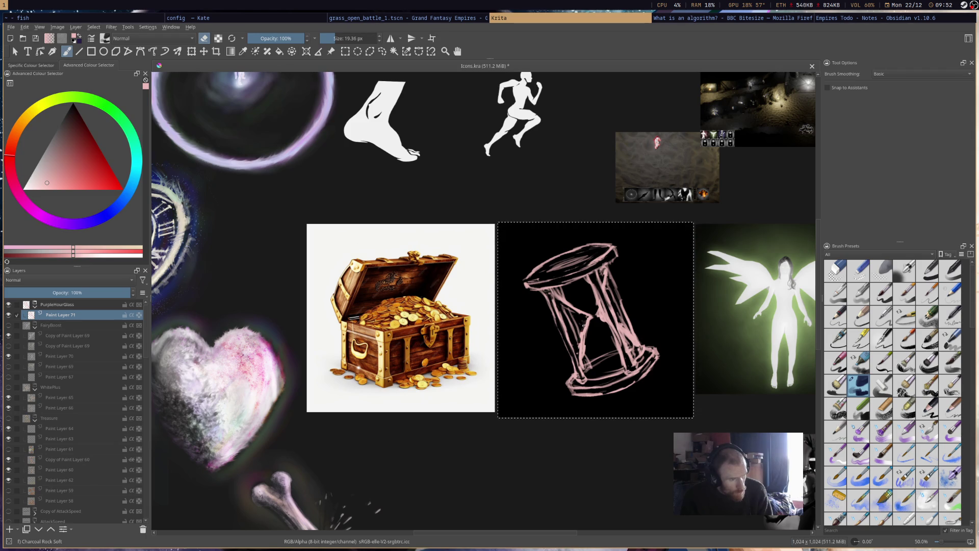
drag(589, 331, 601, 320)
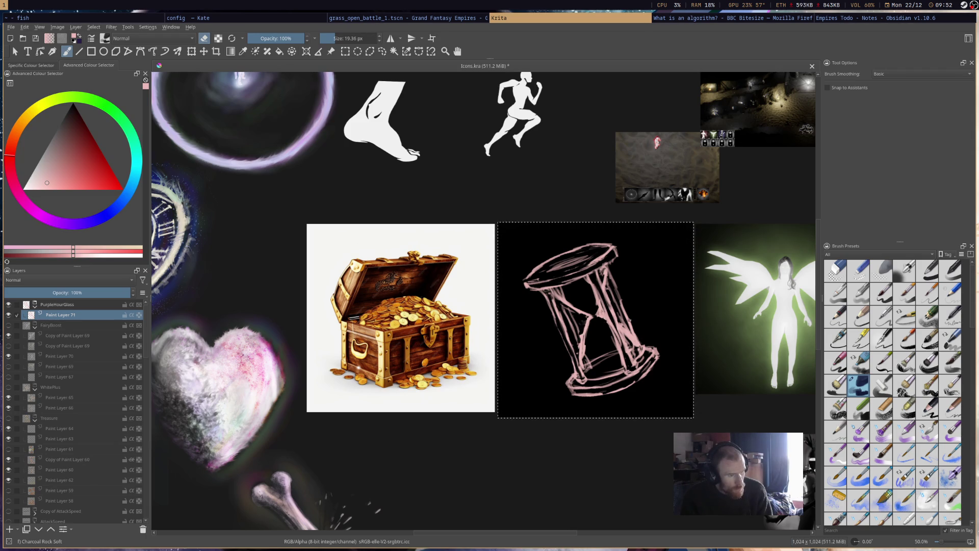
key(e)
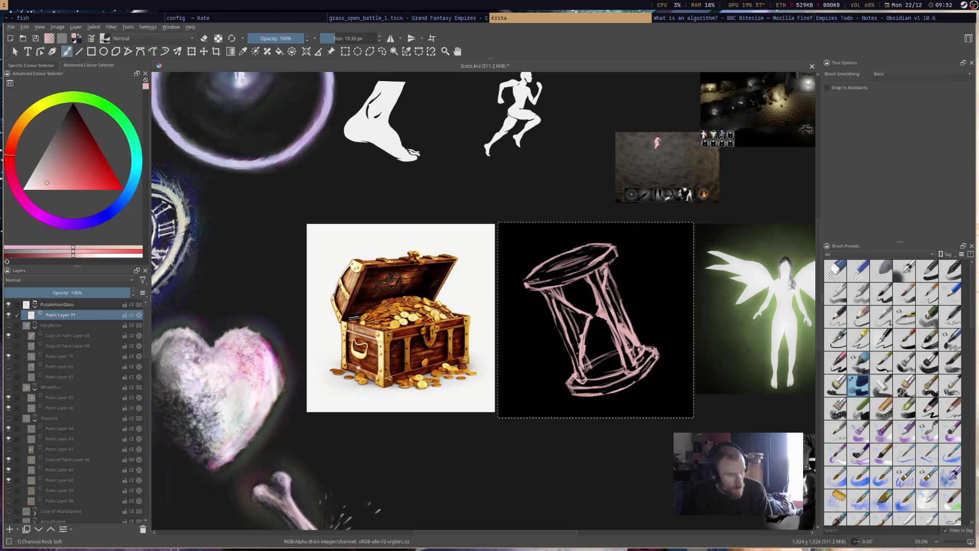
Redraw and trim the hourglass's right pillar with alternating paint and erase passes
mouse_move(612, 280)
mouse_down()
mouse_move(624, 330)
mouse_move(625, 320)
mouse_up()
key(e)
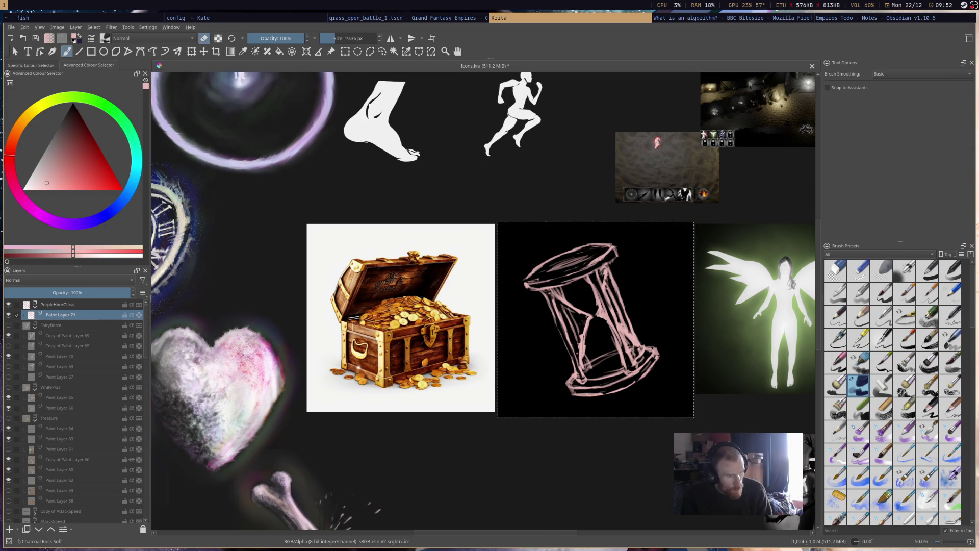
key(e)
key(e)
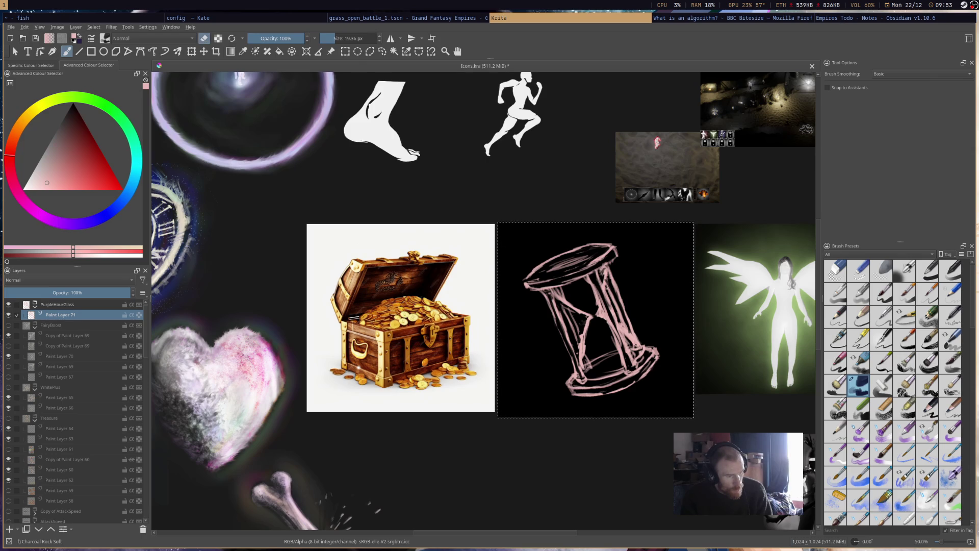
key(e)
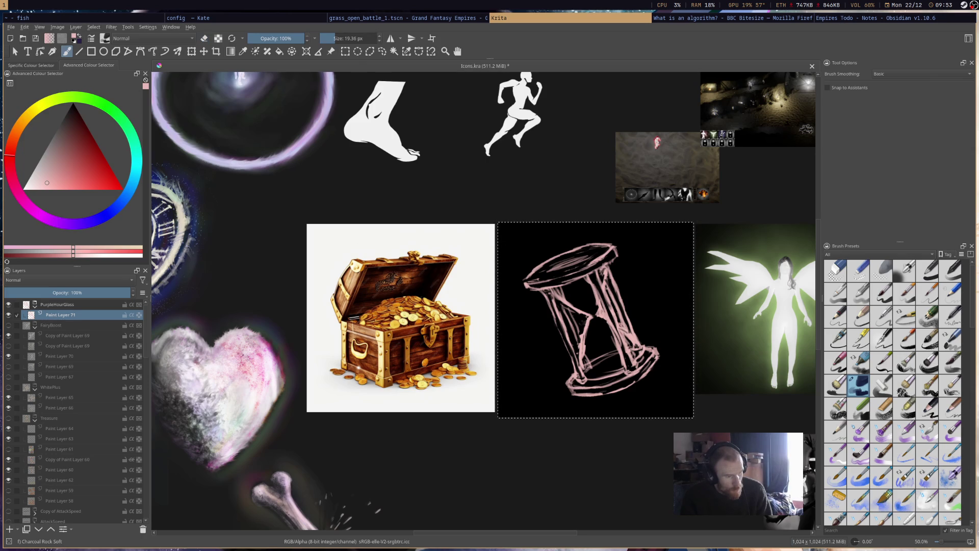
key(e)
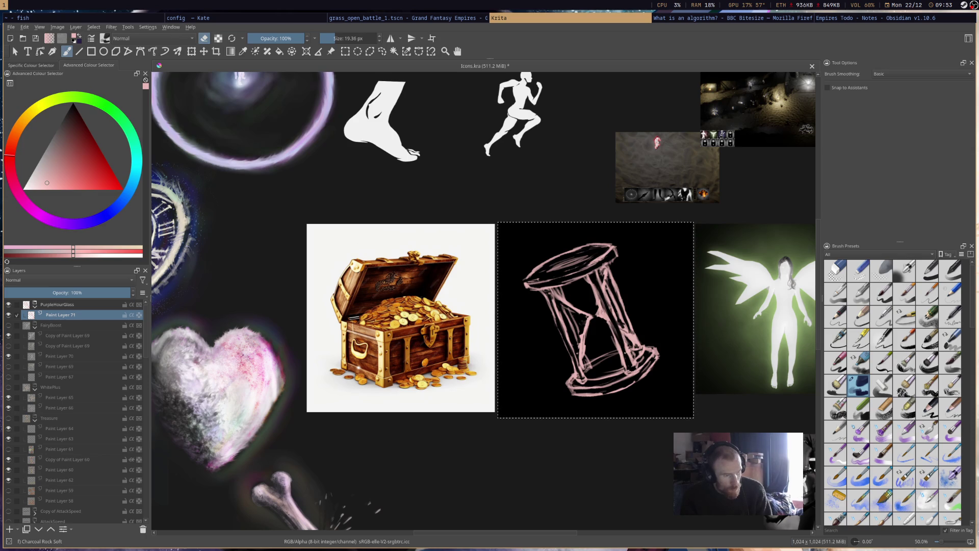
key(e)
key(e)
key(e)
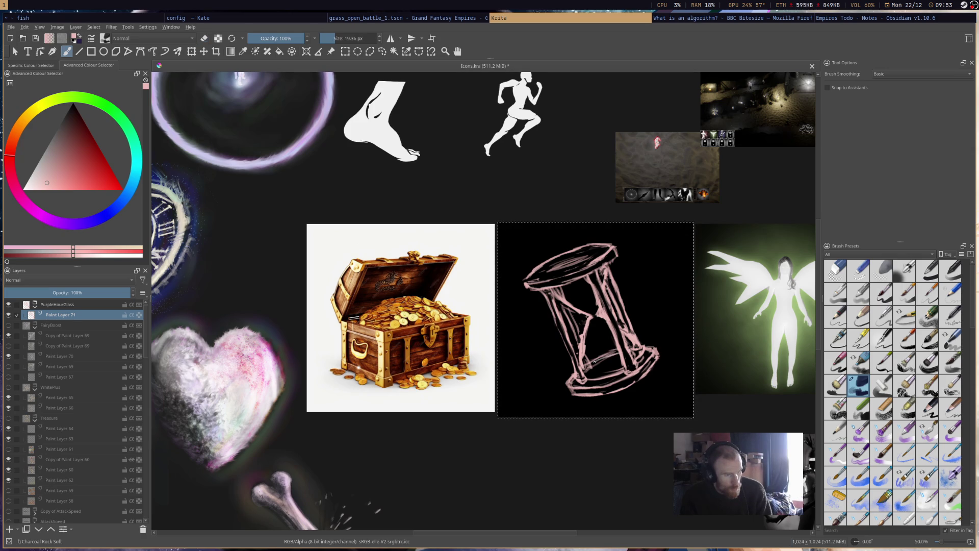
key(e)
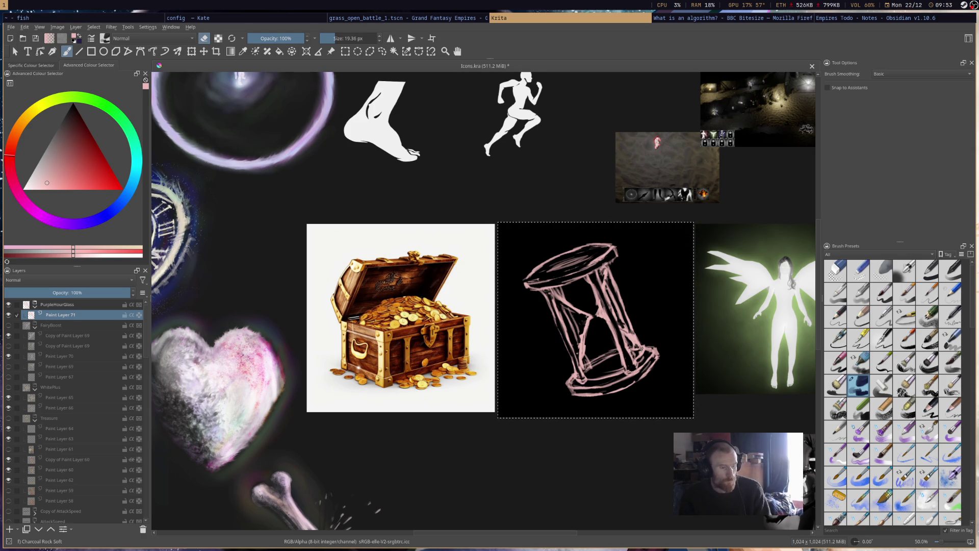
key(e)
key(e)
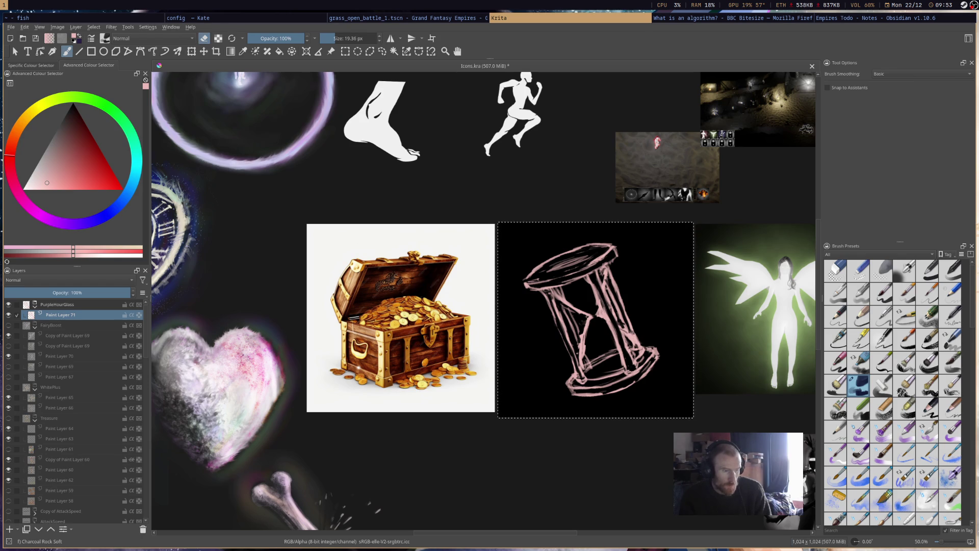
key(e)
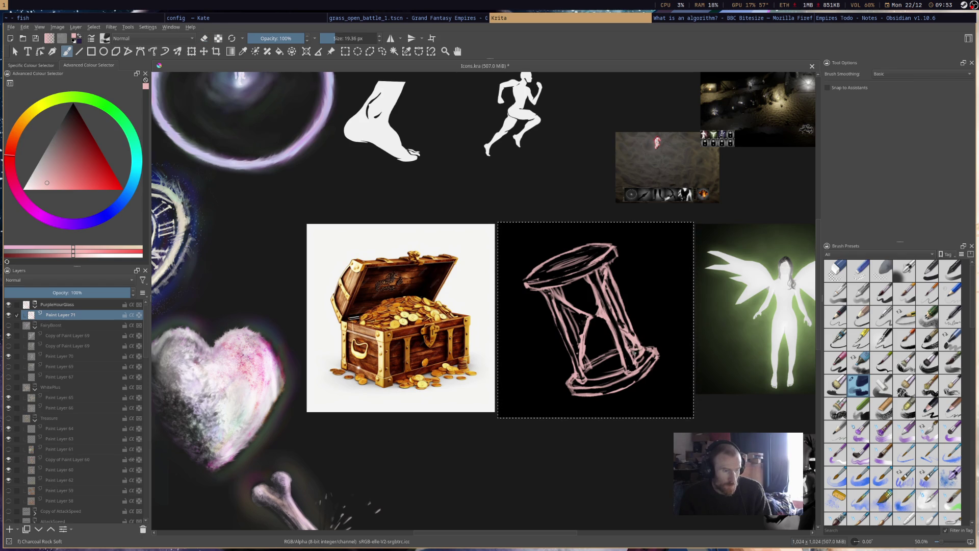
key(e)
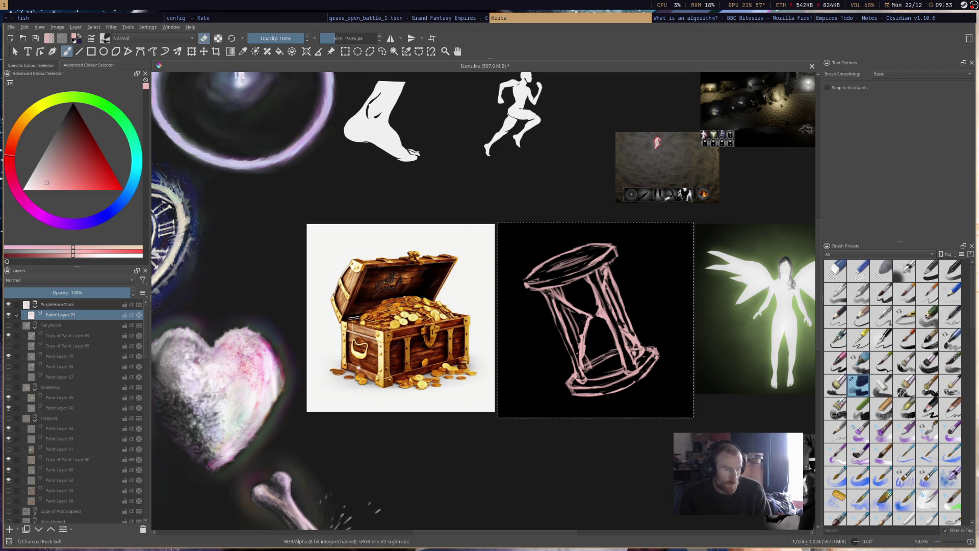
Rub out stray strokes inside the top disc and redraw a cleaner stroke there
drag(586, 261, 567, 264)
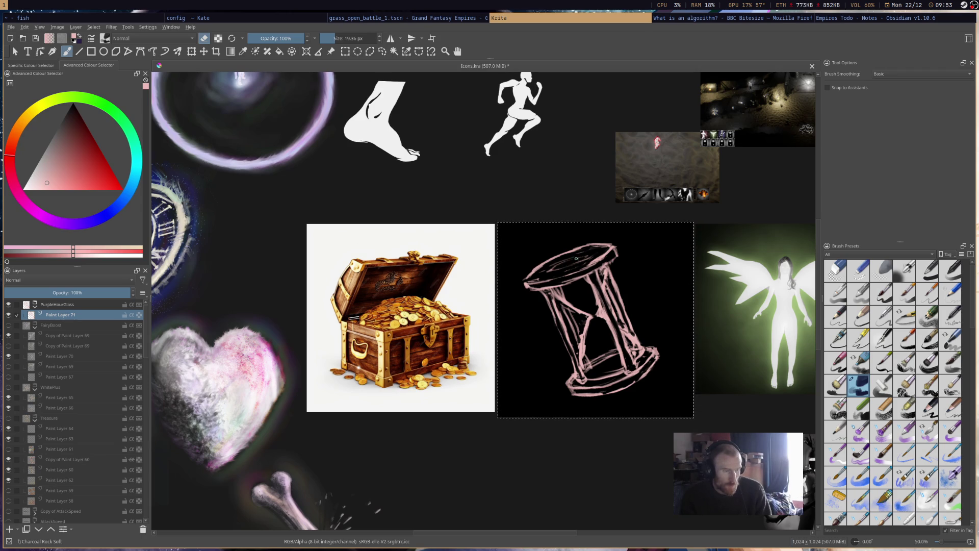
key(e)
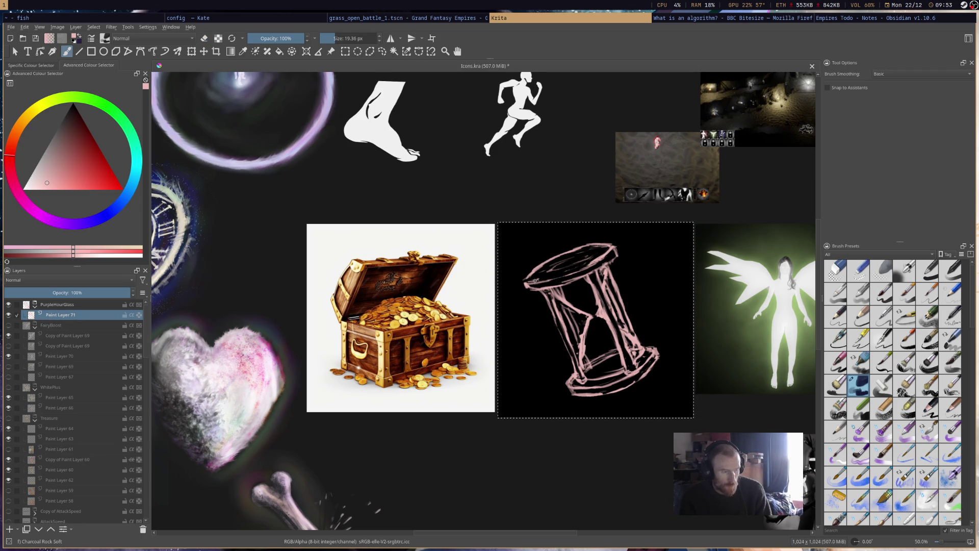
drag(556, 263, 584, 253)
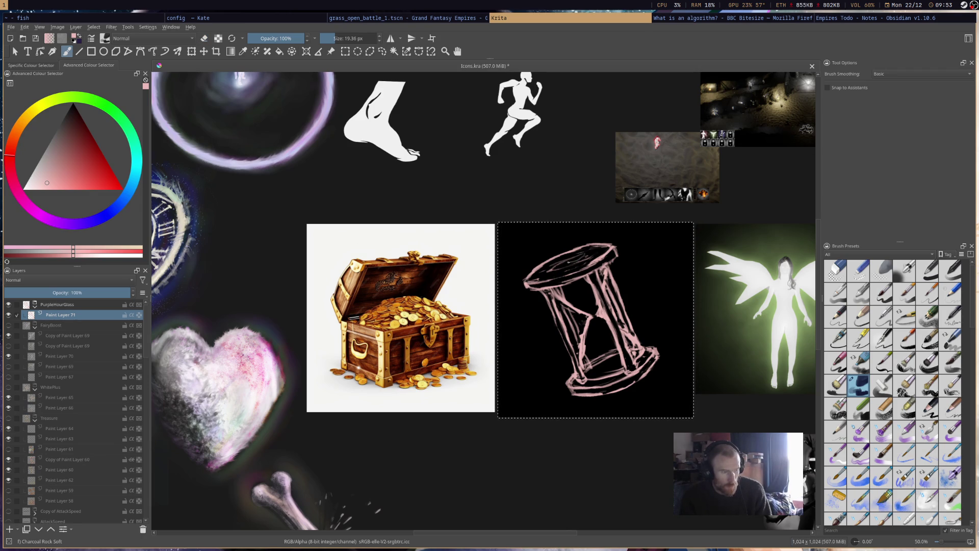
key(e)
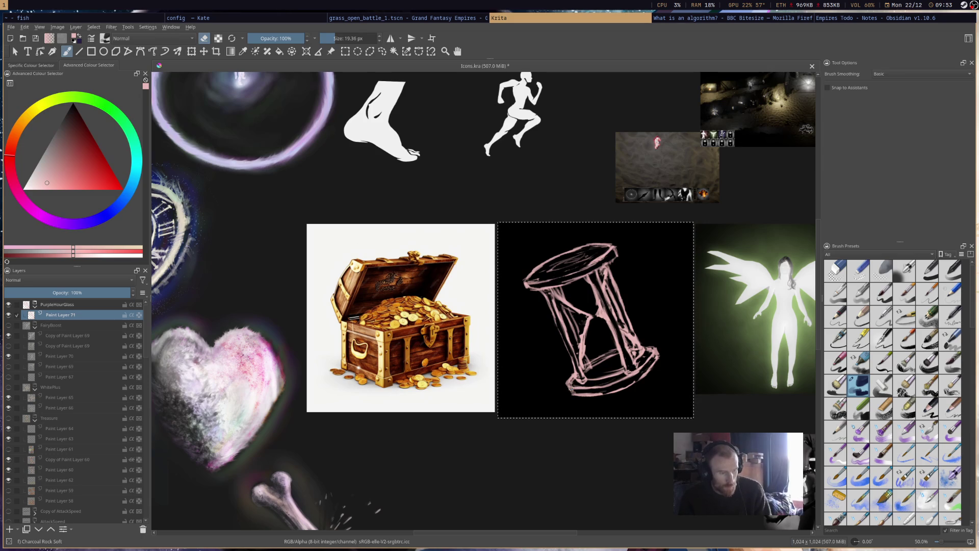
key(e)
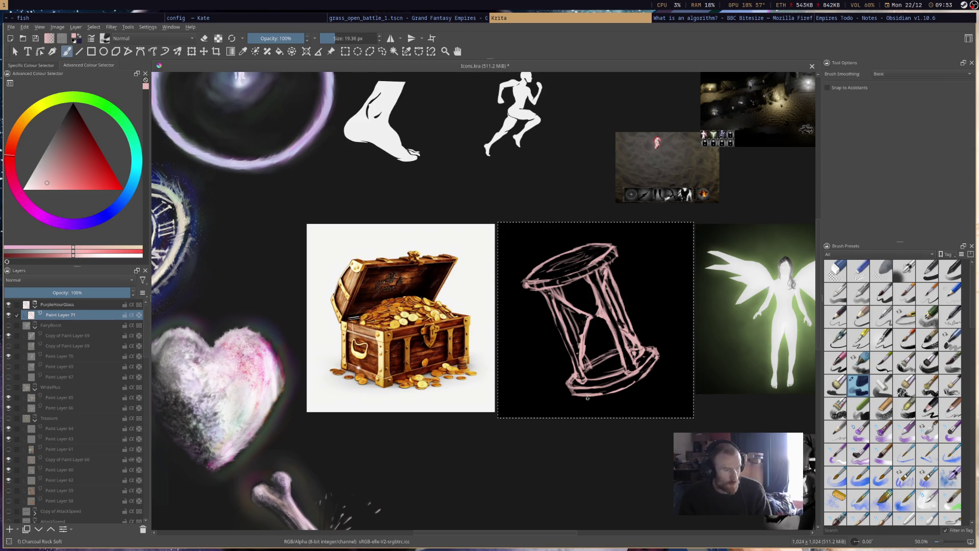
Sample the rim pink, enlarge the brush to 37.80 px and boldly repaint the rim and centre strokes
ctrl+click(556, 281)
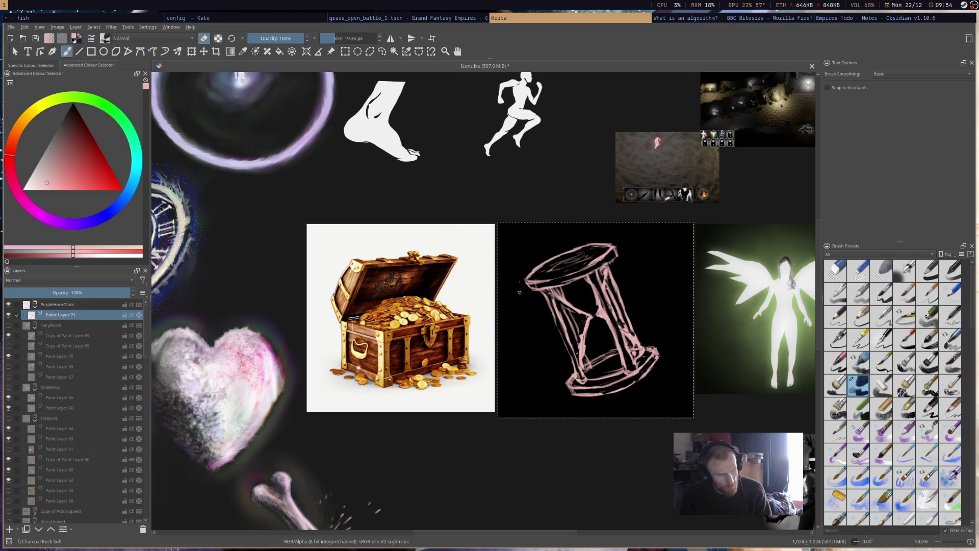
drag(528, 280, 521, 292)
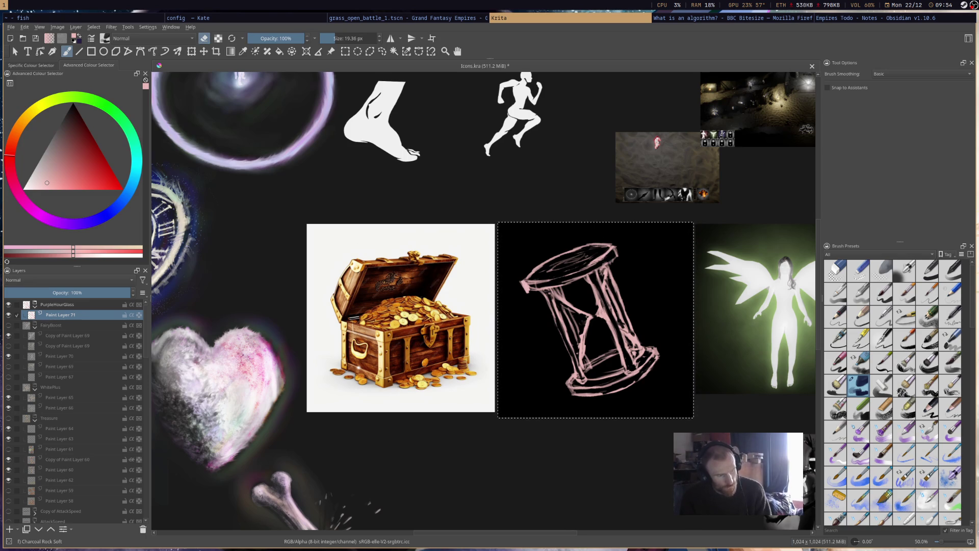
key(e)
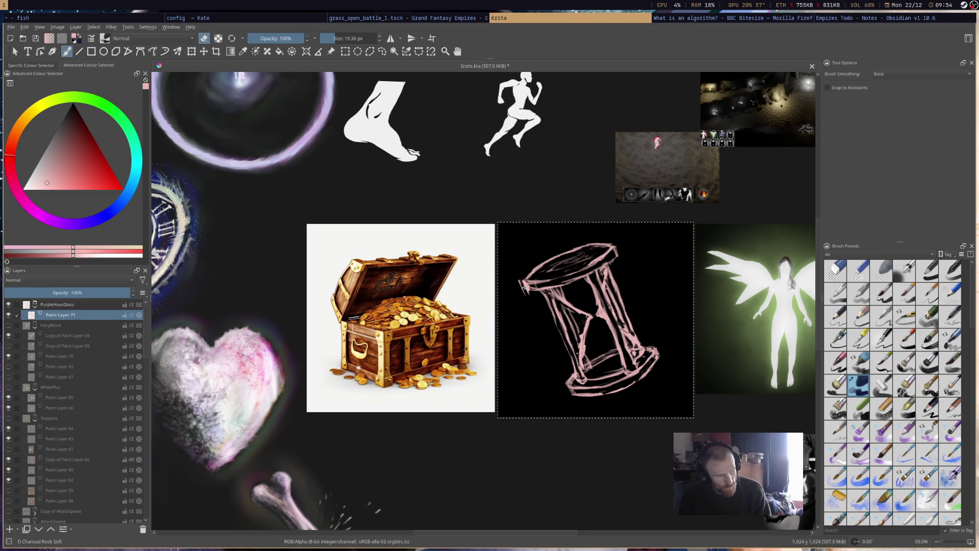
key(e)
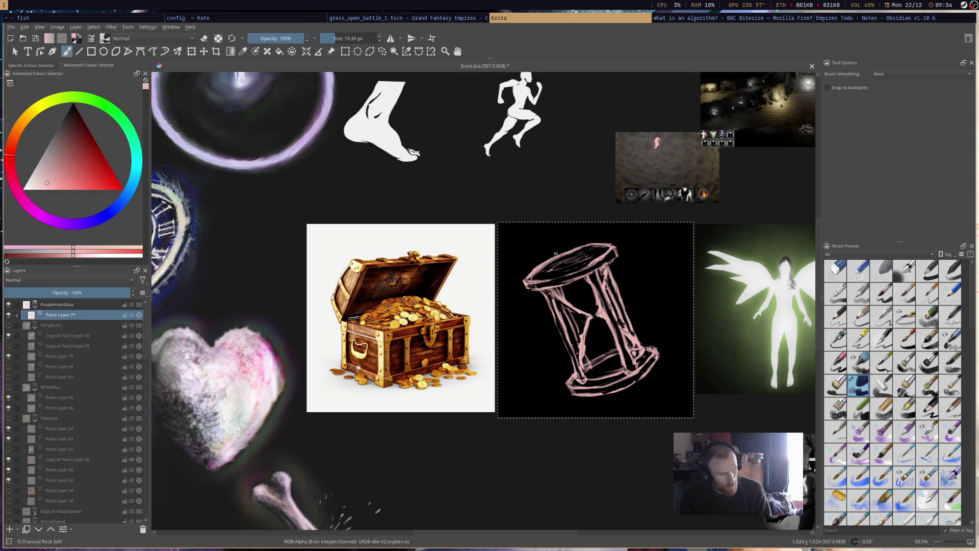
drag(525, 287, 548, 266)
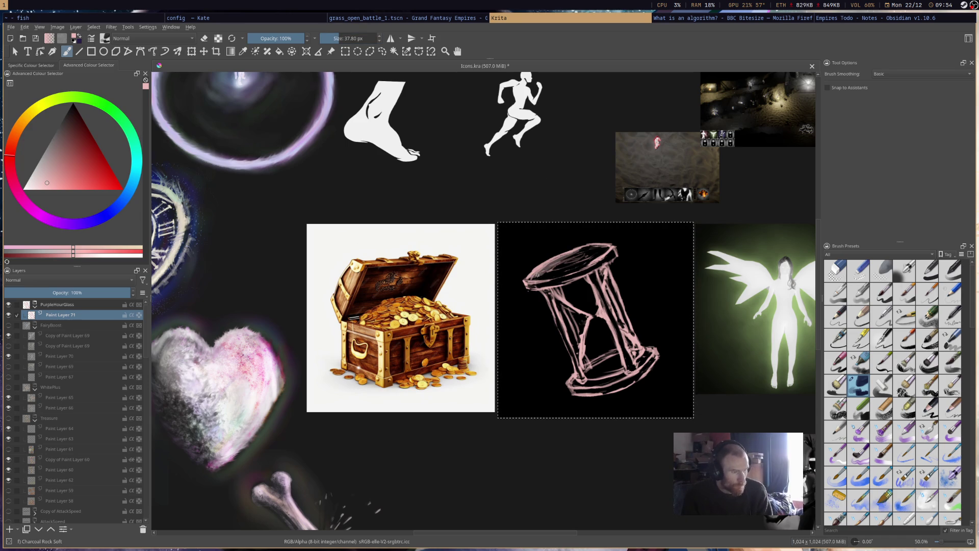
drag(559, 276, 586, 265)
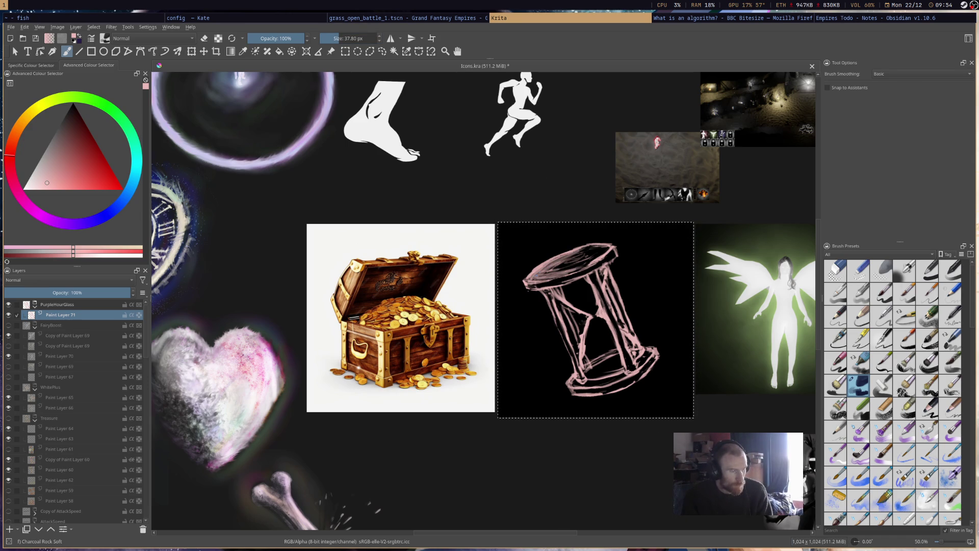
drag(525, 288, 564, 281)
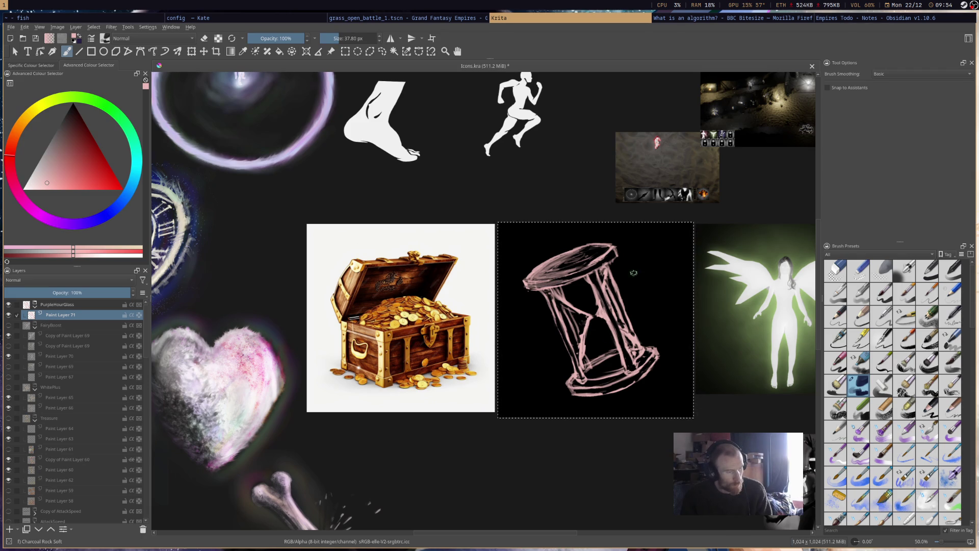
drag(599, 308, 582, 386)
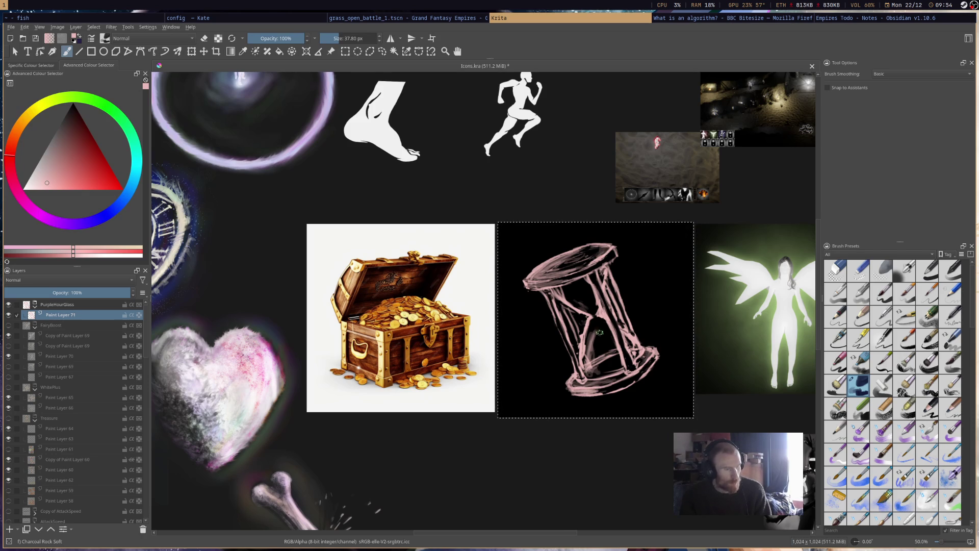
Save the icon sheet and add a new empty layer above Paint Layer 71
key(ctrl+s)
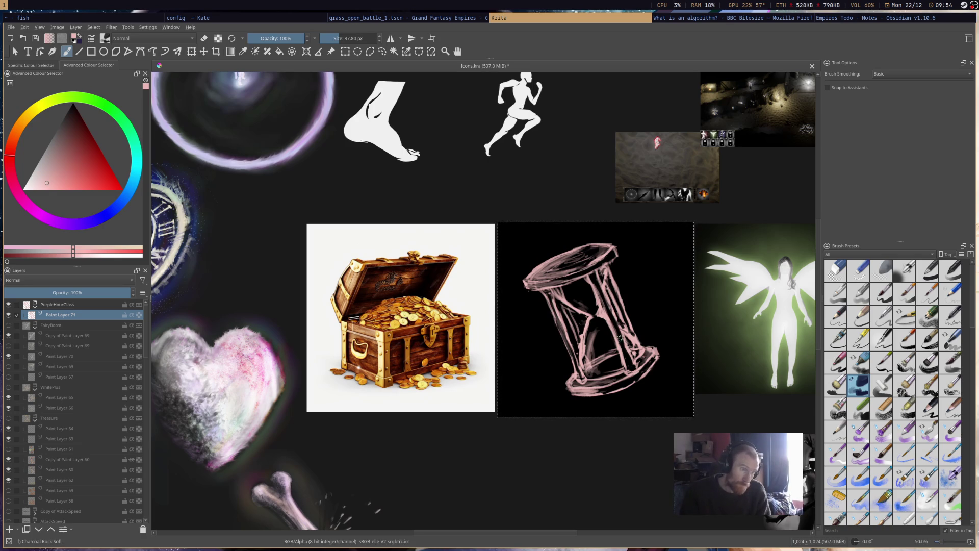
scroll(627, 291, down, 4)
scroll(627, 290, down, 1)
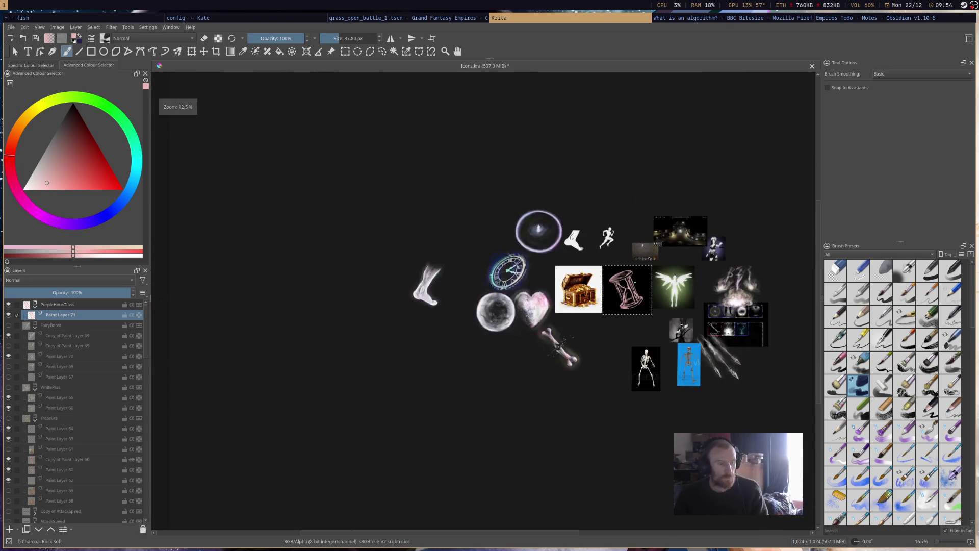
scroll(627, 291, up, 5)
scroll(627, 291, up, 2)
scroll(627, 291, down, 2)
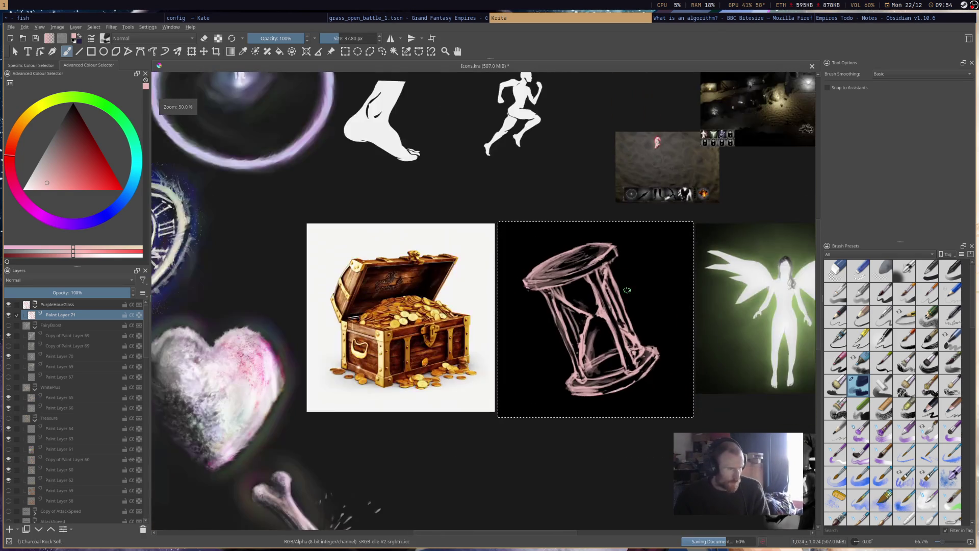
key(Insert)
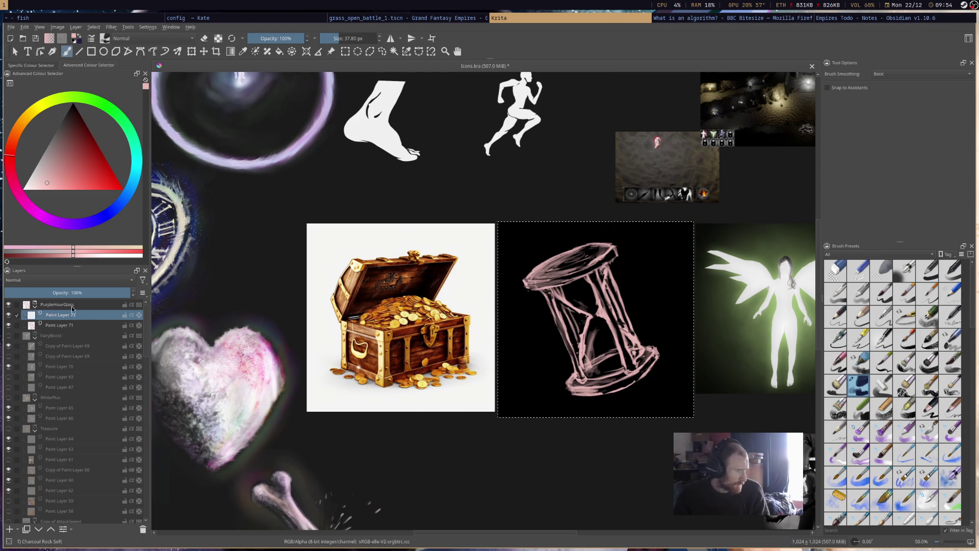
Pick a purple painting colour and lay a first purple stroke across the top disc
drag(74, 219, 59, 222)
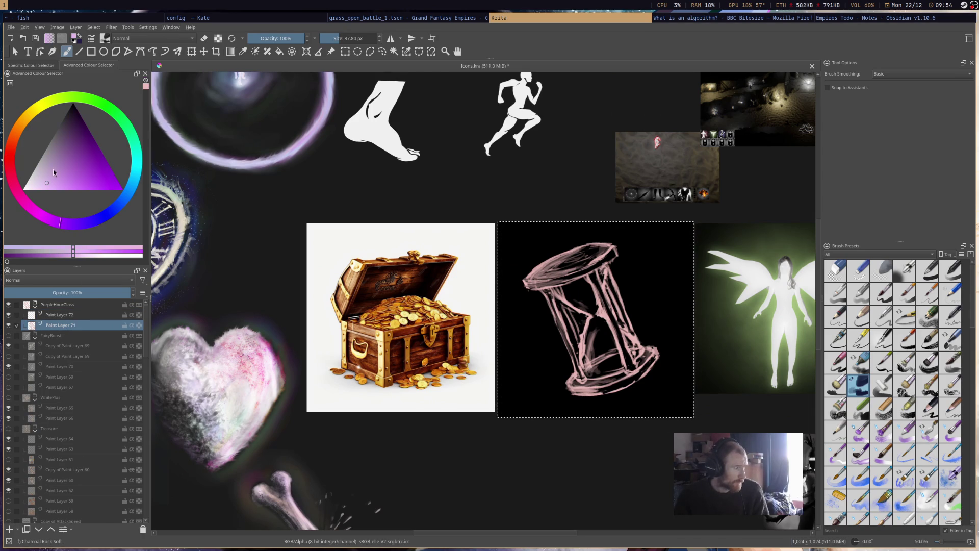
click(91, 177)
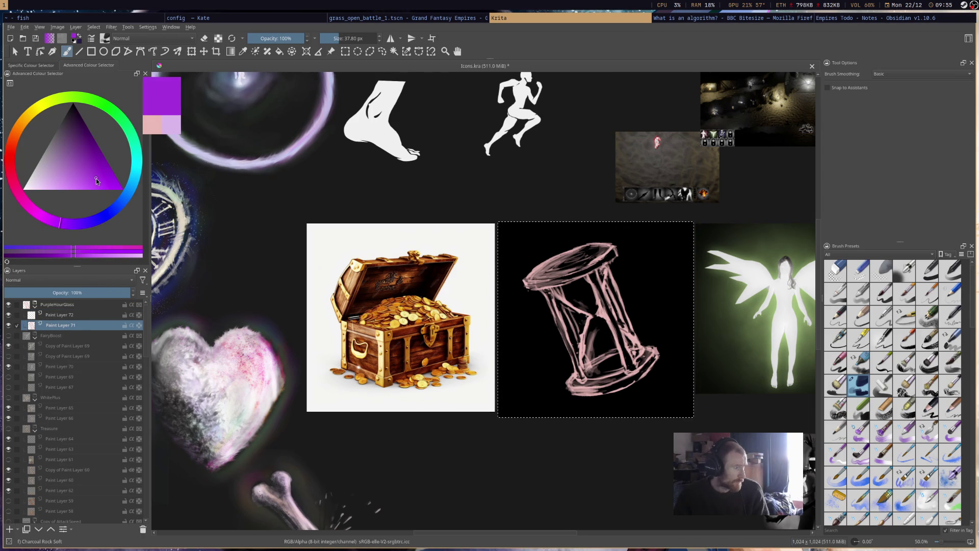
scroll(421, 333, down, 2)
scroll(692, 246, up, 4)
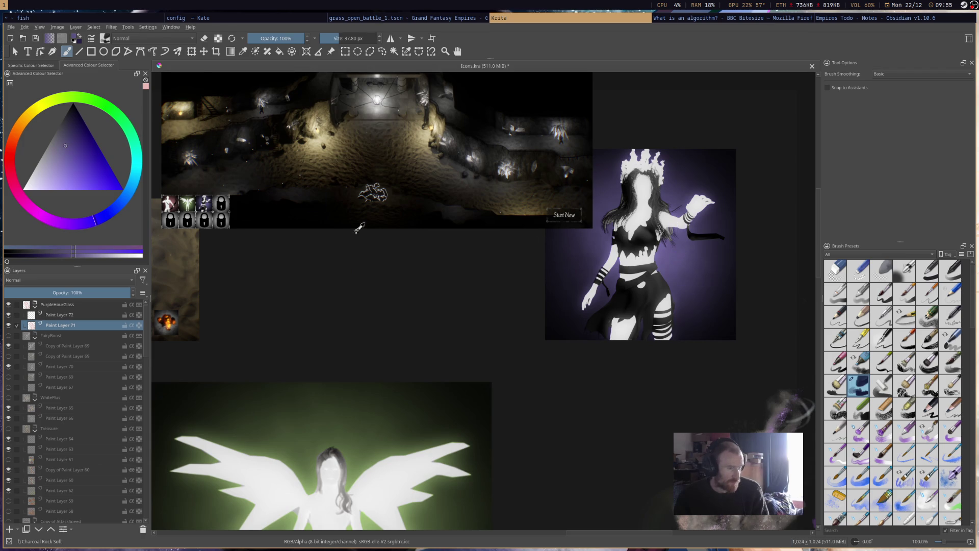
scroll(524, 291, down, 4)
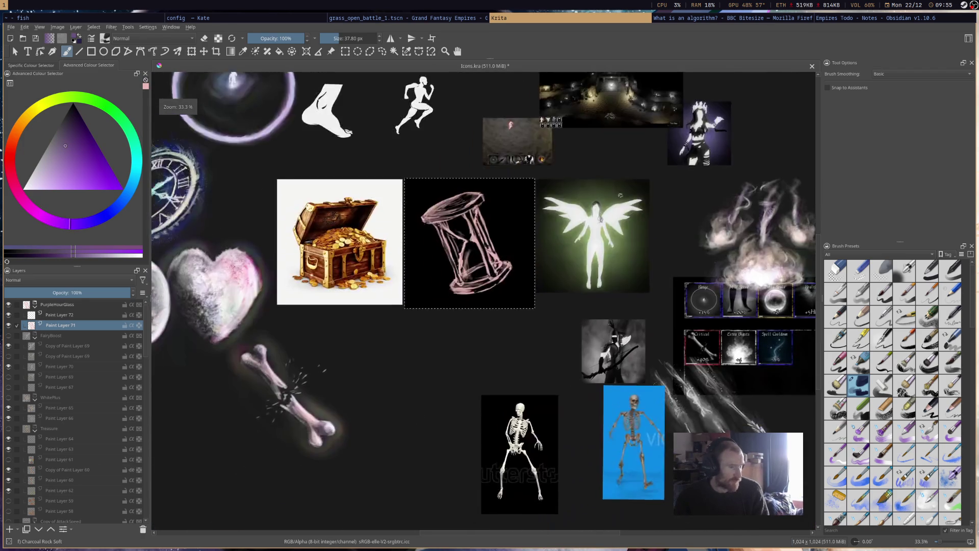
scroll(517, 235, up, 2)
scroll(517, 235, up, 1)
scroll(528, 233, up, 1)
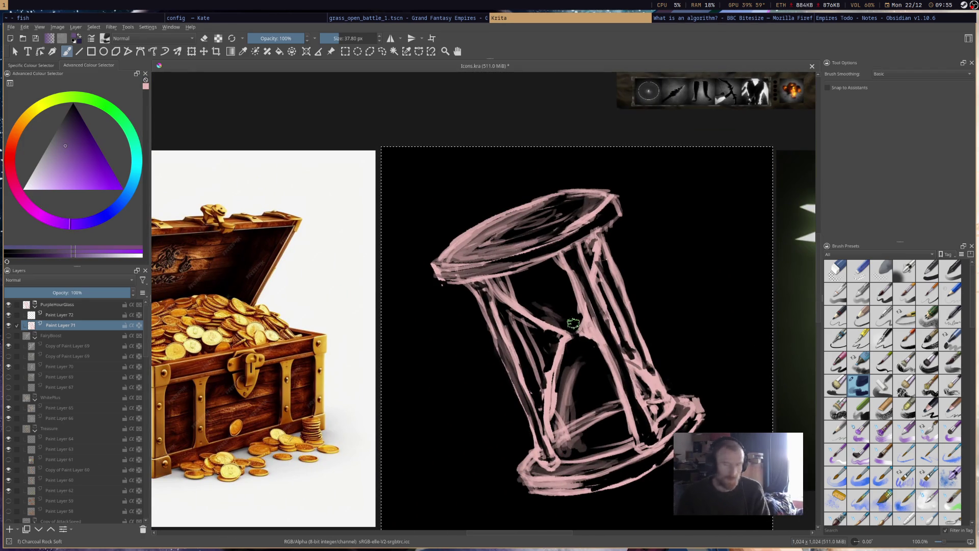
mouse_move(470, 234)
mouse_down()
mouse_move(511, 220)
mouse_move(474, 230)
mouse_move(449, 255)
mouse_move(511, 250)
mouse_move(556, 230)
mouse_up()
Fill the top disc densely with purple and shade the left pillar down its length
mouse_move(479, 246)
mouse_down()
mouse_move(566, 199)
mouse_move(551, 208)
mouse_move(555, 227)
mouse_move(597, 197)
mouse_move(510, 241)
mouse_up()
drag(612, 201, 527, 254)
drag(482, 289, 505, 357)
drag(490, 314, 528, 401)
drag(509, 366, 540, 434)
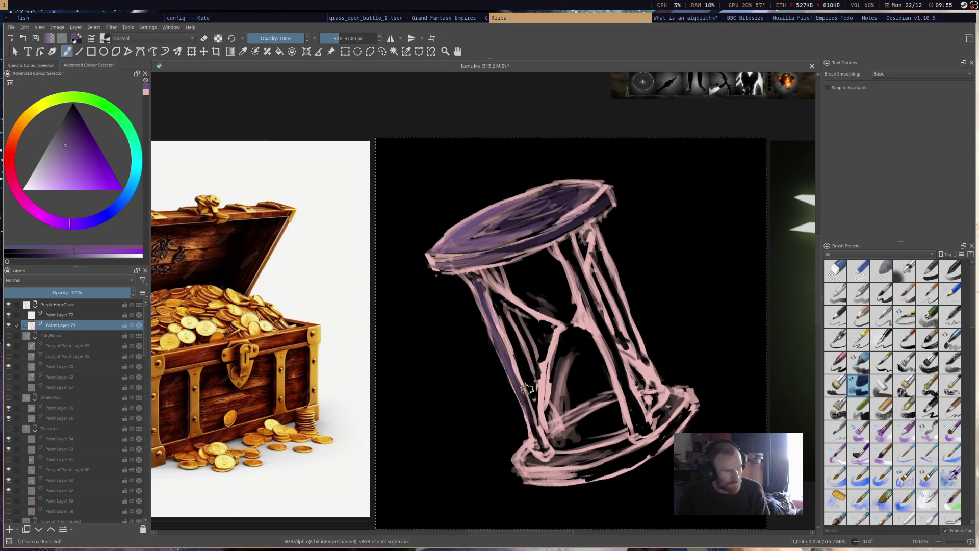
mouse_move(515, 313)
mouse_down()
mouse_move(539, 367)
mouse_move(528, 364)
mouse_up()
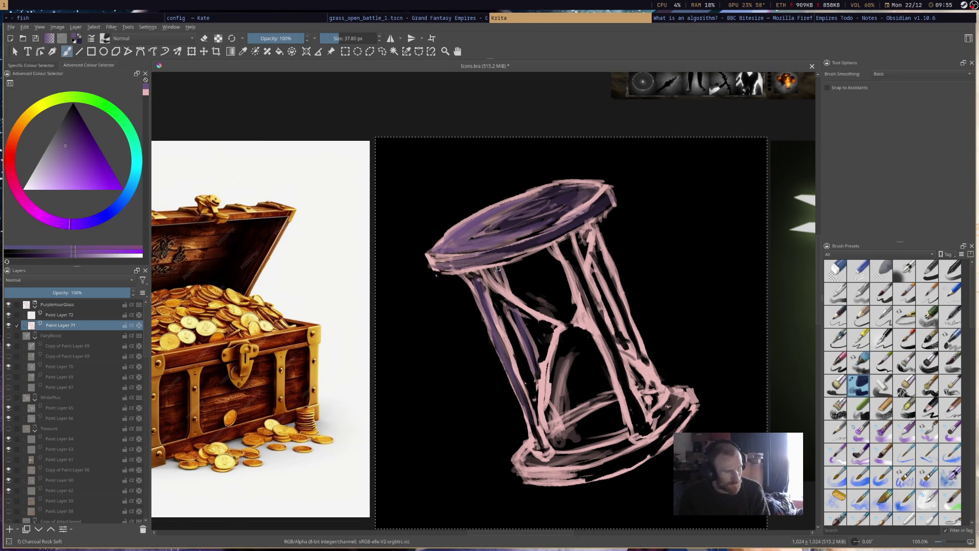
Shade the right pillar inside and out, darken the lower-left pillar and the base
drag(566, 241, 583, 299)
drag(560, 235, 587, 306)
drag(593, 264, 637, 418)
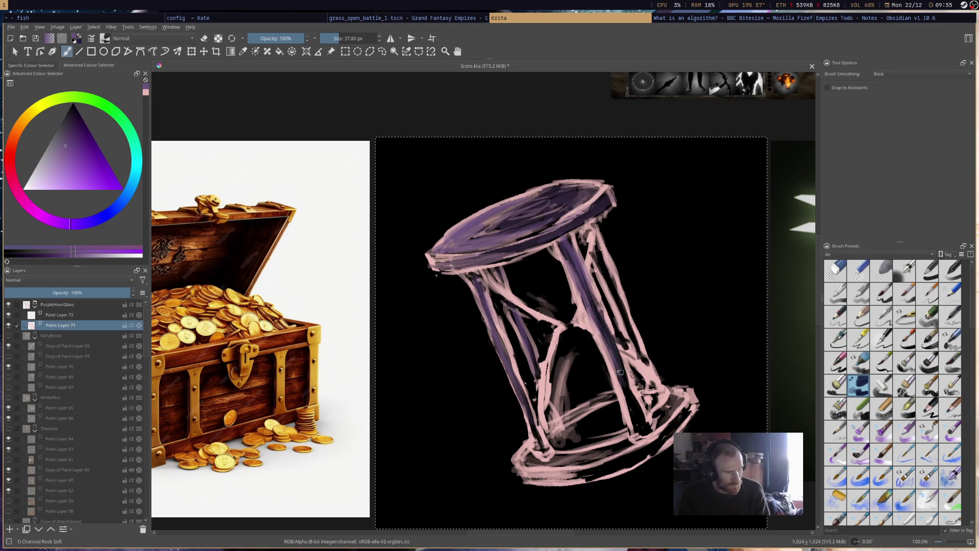
drag(605, 243, 635, 352)
drag(607, 267, 637, 351)
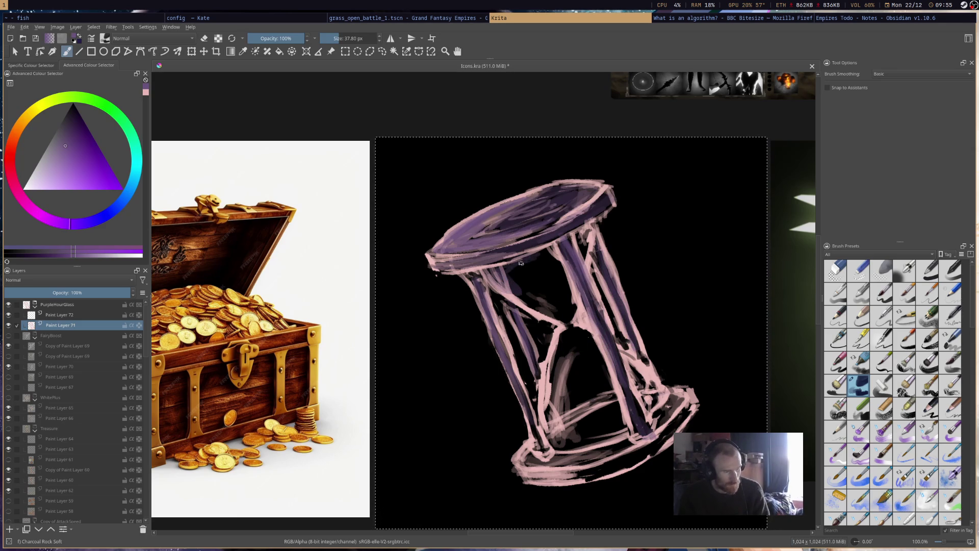
drag(528, 303, 510, 272)
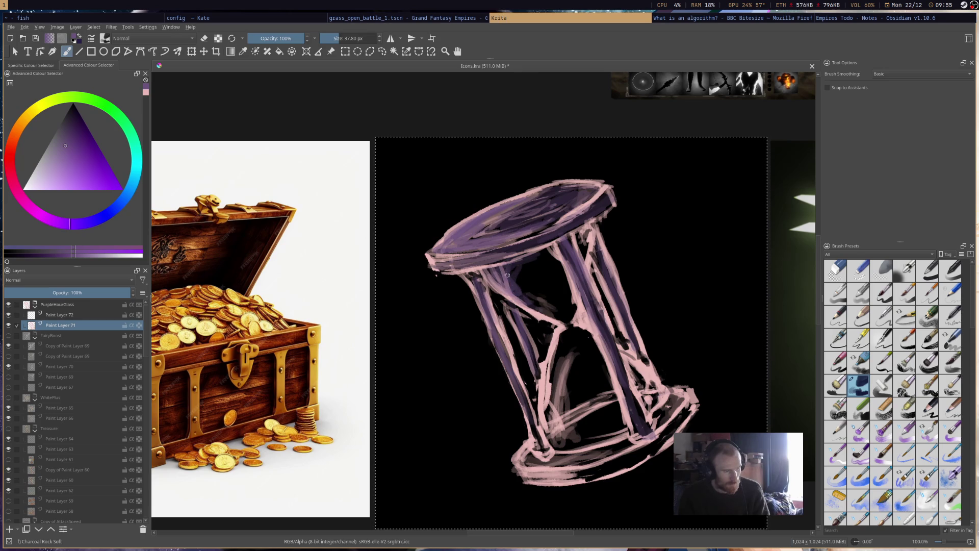
mouse_move(558, 336)
mouse_down()
mouse_move(537, 429)
mouse_move(543, 444)
mouse_move(554, 379)
mouse_move(557, 430)
mouse_up()
mouse_move(529, 470)
mouse_down()
mouse_move(610, 462)
mouse_move(550, 453)
mouse_move(564, 482)
mouse_up()
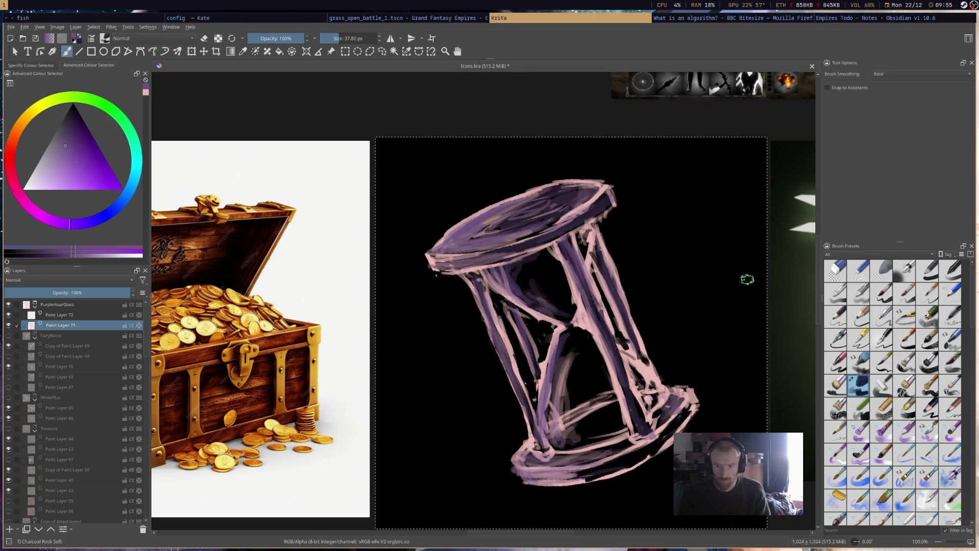
scroll(699, 268, down, 2)
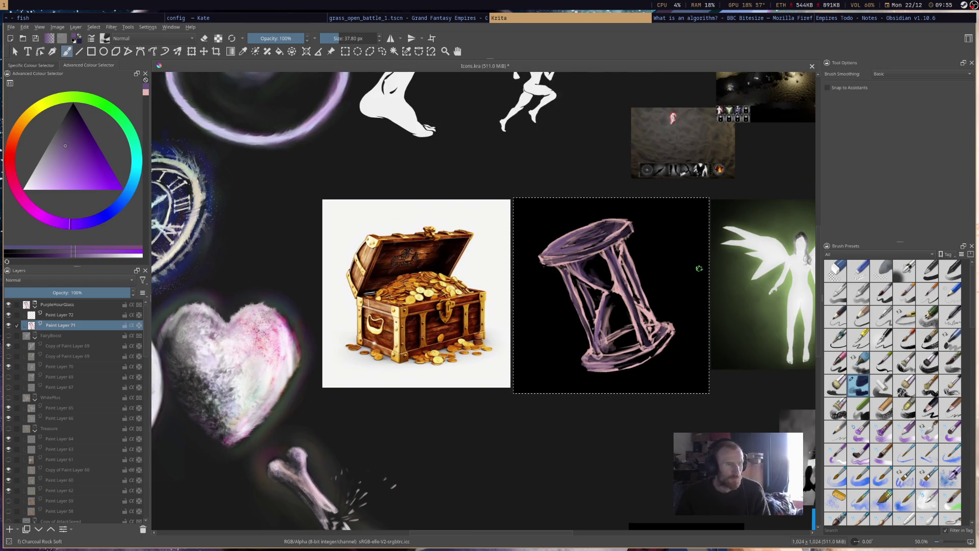
drag(698, 267, 597, 293)
Save the icon sheet and choose a darker blue-purple painting colour
key(ctrl+s)
scroll(597, 292, up, 2)
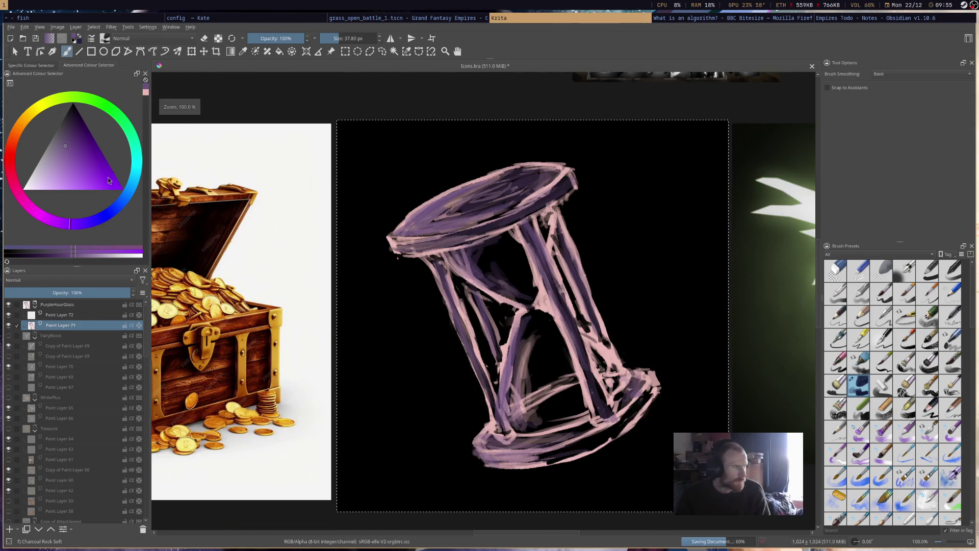
click(84, 222)
click(77, 140)
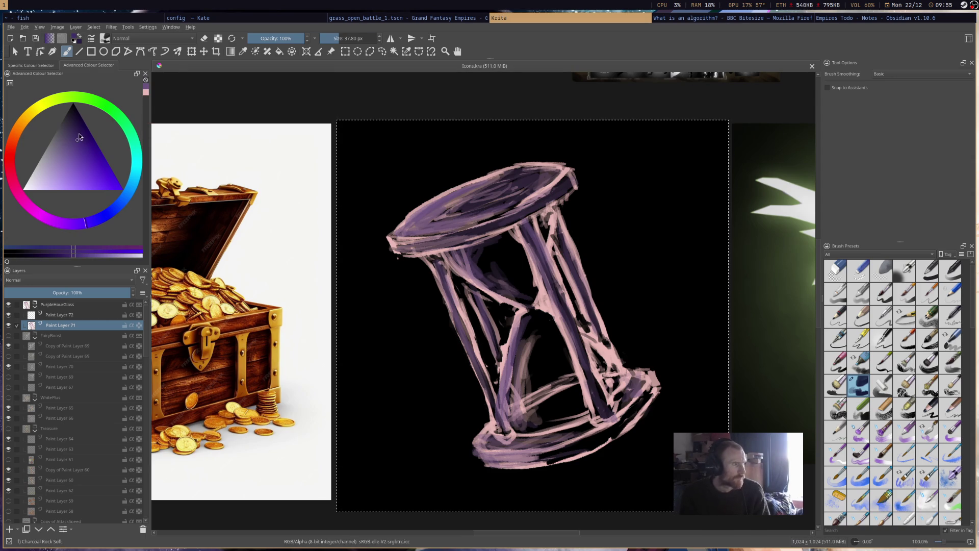
click(77, 118)
Darken the top rim's edge, the lower right pillar and the inside of the left pillar
mouse_move(553, 189)
mouse_down()
mouse_move(513, 222)
mouse_move(569, 195)
mouse_move(509, 208)
mouse_up()
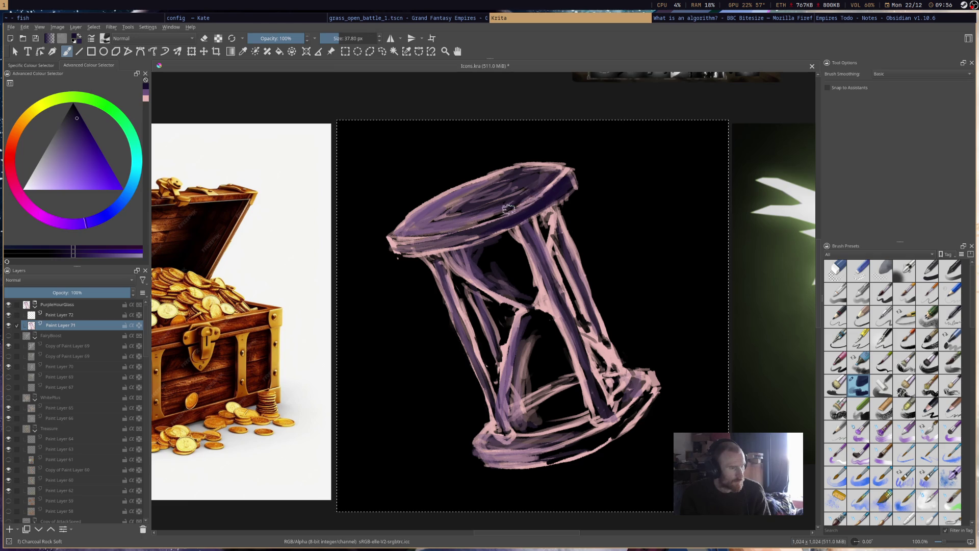
mouse_move(546, 170)
mouse_down()
mouse_move(566, 169)
mouse_move(507, 185)
mouse_move(489, 217)
mouse_up()
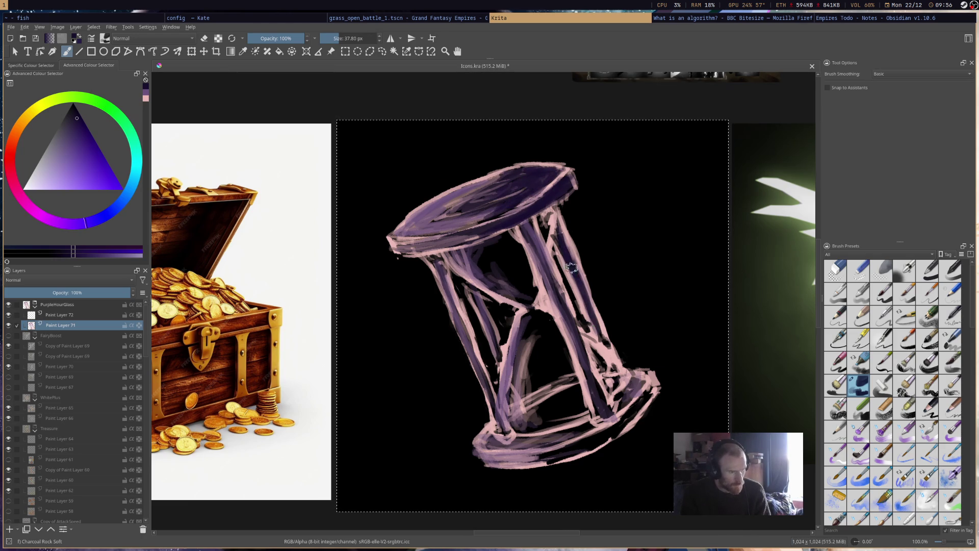
key(e)
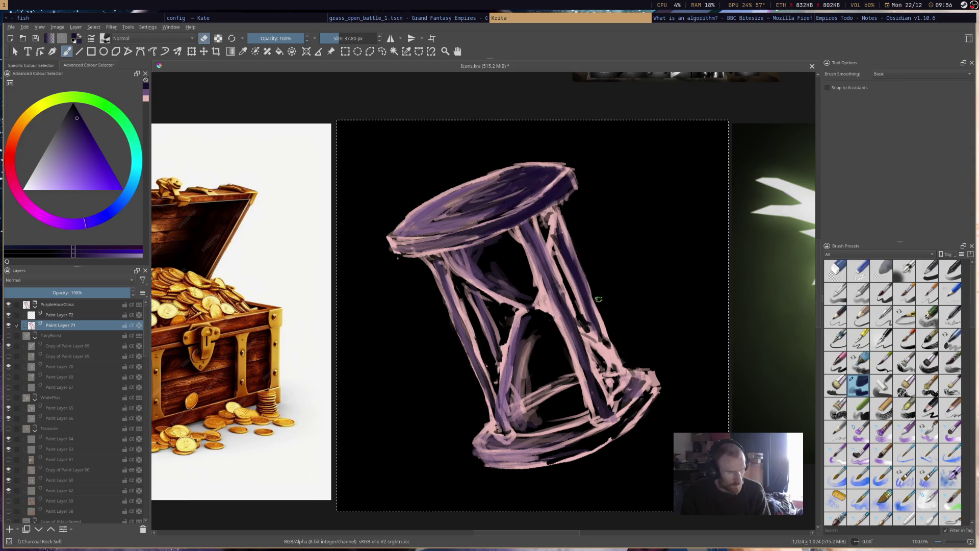
key(e)
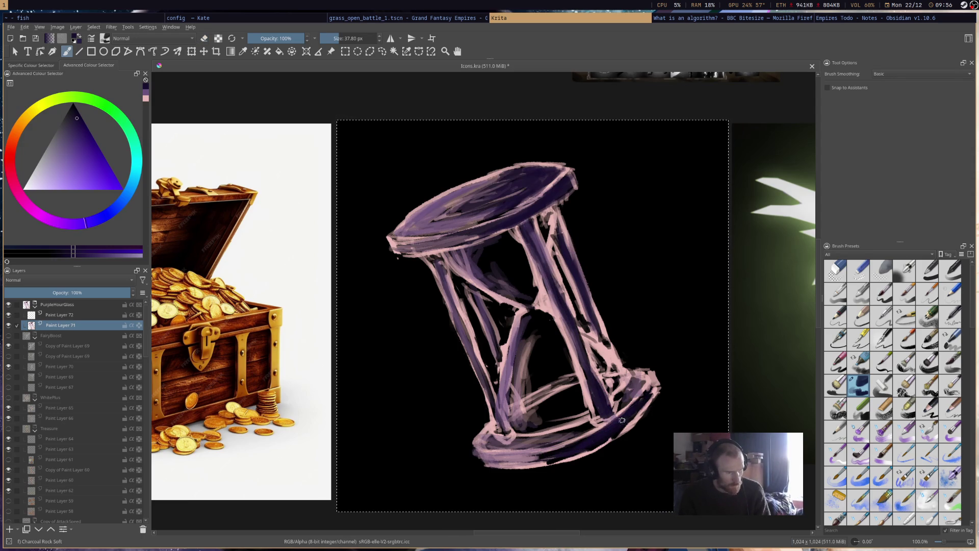
drag(574, 429, 621, 395)
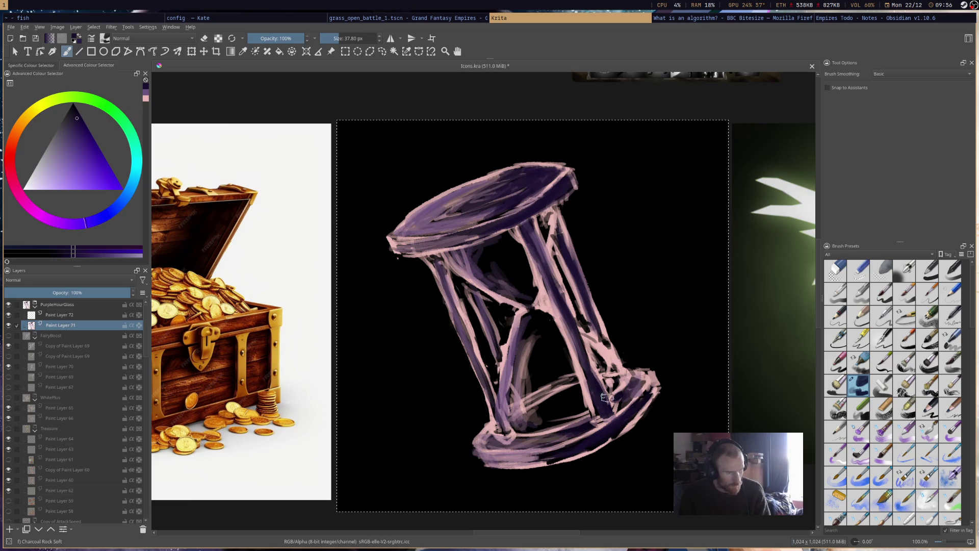
drag(493, 354, 467, 289)
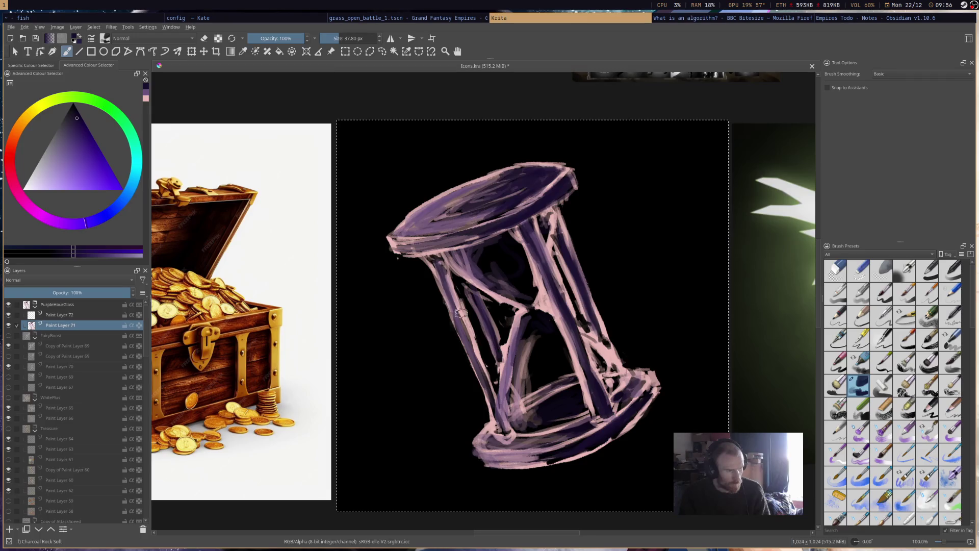
mouse_move(434, 254)
mouse_down()
mouse_move(499, 419)
mouse_move(520, 442)
mouse_move(541, 434)
mouse_up()
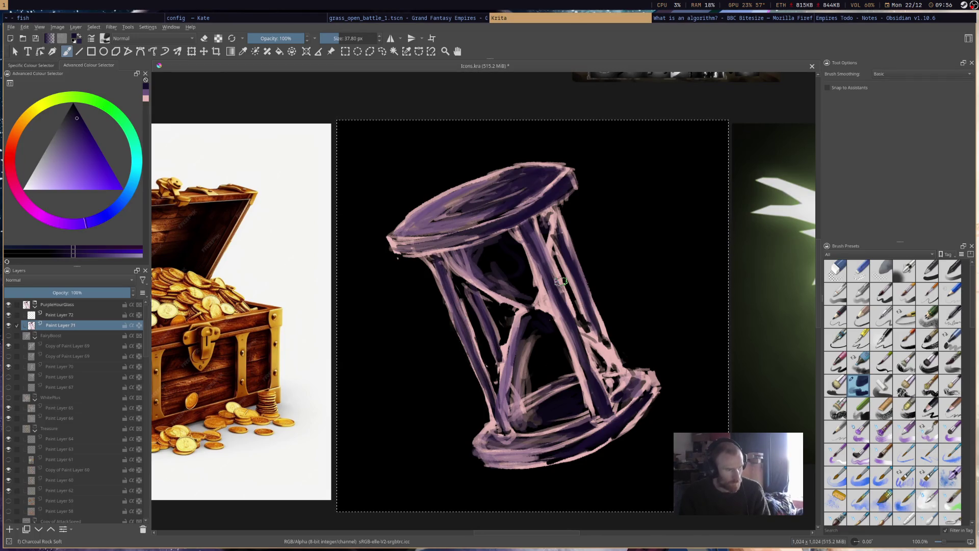
scroll(540, 432, down, 3)
Save Icons.kra with the shaded hourglass
key(ctrl+s)
scroll(578, 285, up, 3)
scroll(578, 284, down, 3)
scroll(555, 282, up, 2)
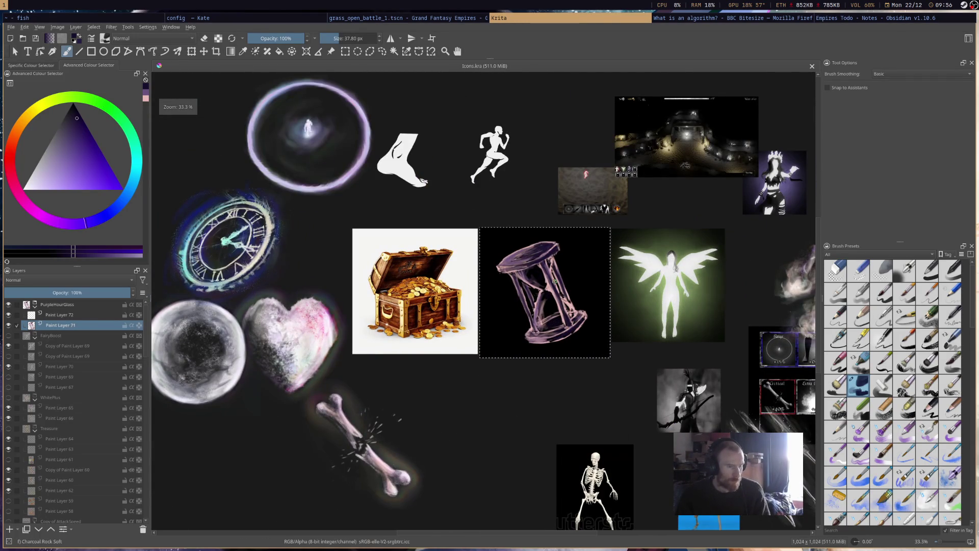
scroll(593, 288, up, 1)
scroll(489, 306, down, 2)
scroll(490, 223, up, 2)
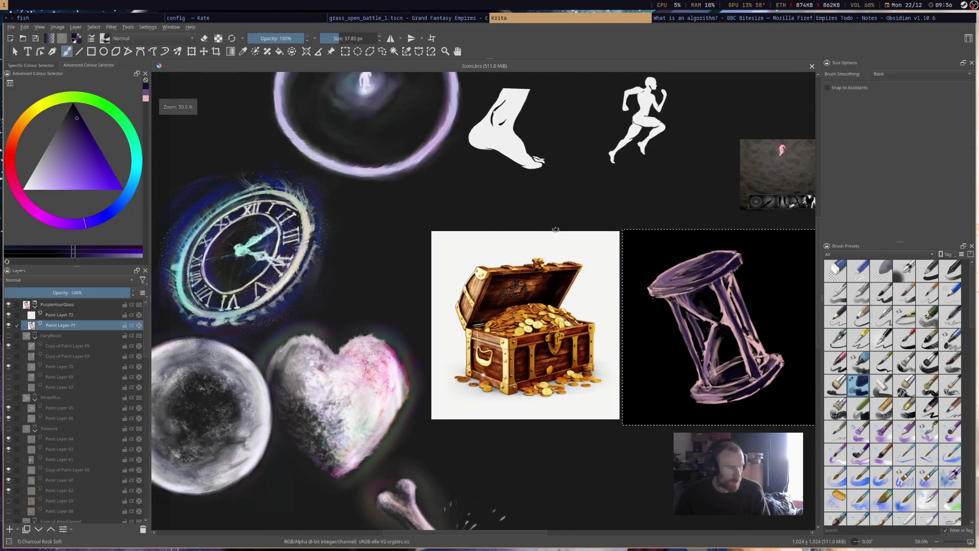
scroll(602, 240, right, 1)
scroll(588, 238, right, 1)
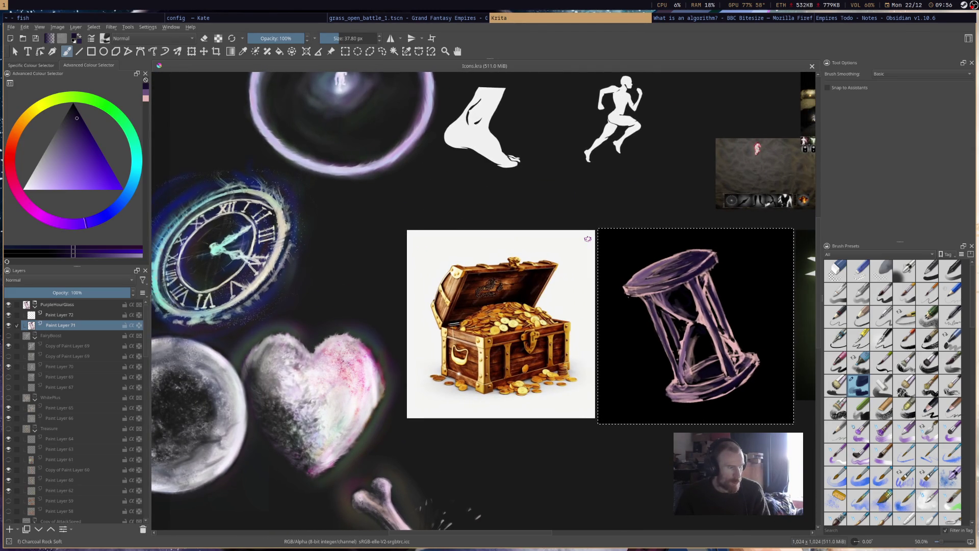
scroll(581, 242, right, 2)
scroll(570, 250, right, 1)
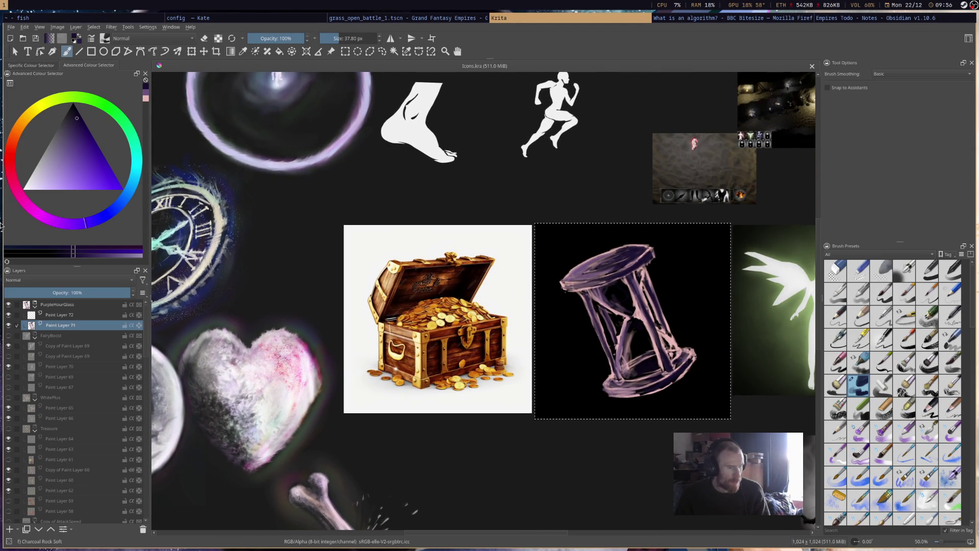
Paint a trial purple Colour Dodge glow highlight on the hourglass from Paint Layer 71
click(17, 527)
click(59, 337)
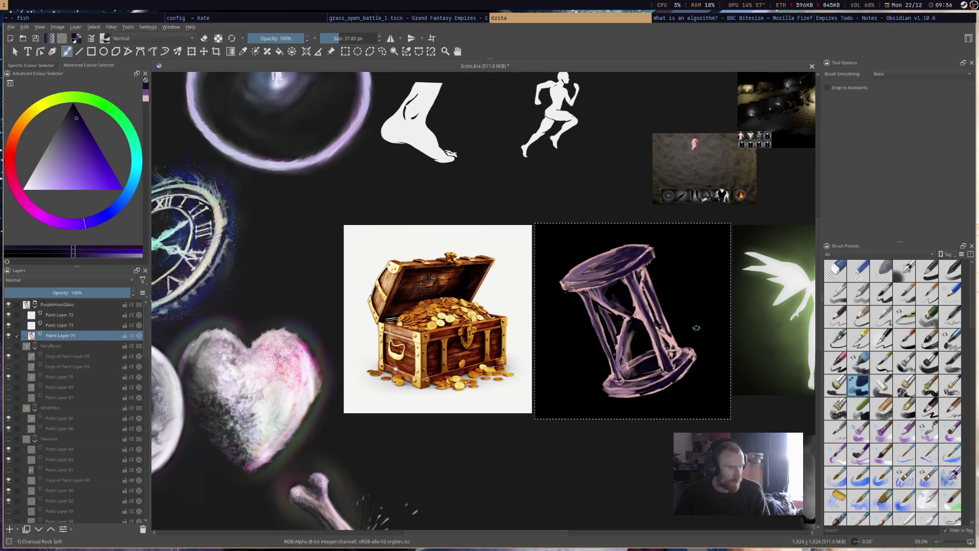
scroll(921, 449, down, 5)
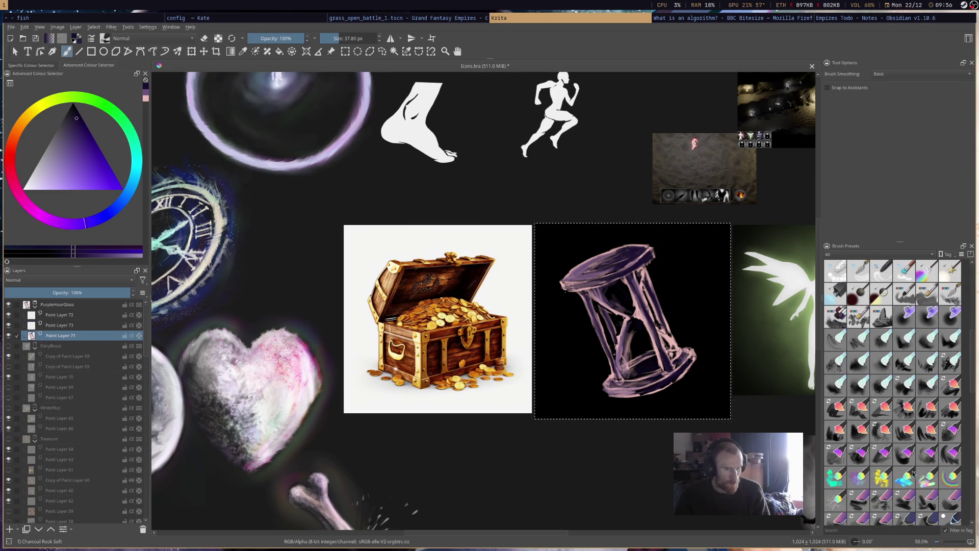
scroll(910, 474, down, 2)
scroll(894, 467, down, 2)
scroll(872, 455, down, 2)
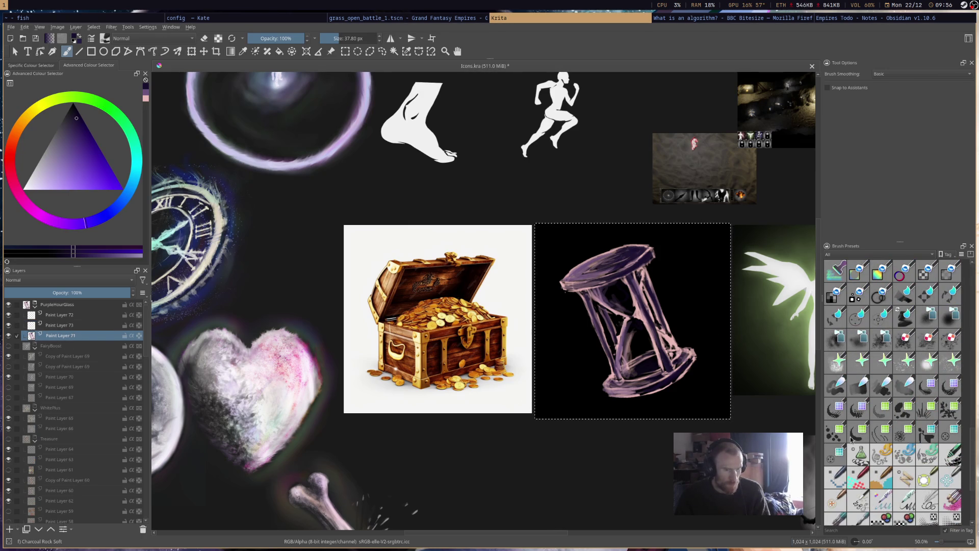
click(837, 361)
click(76, 178)
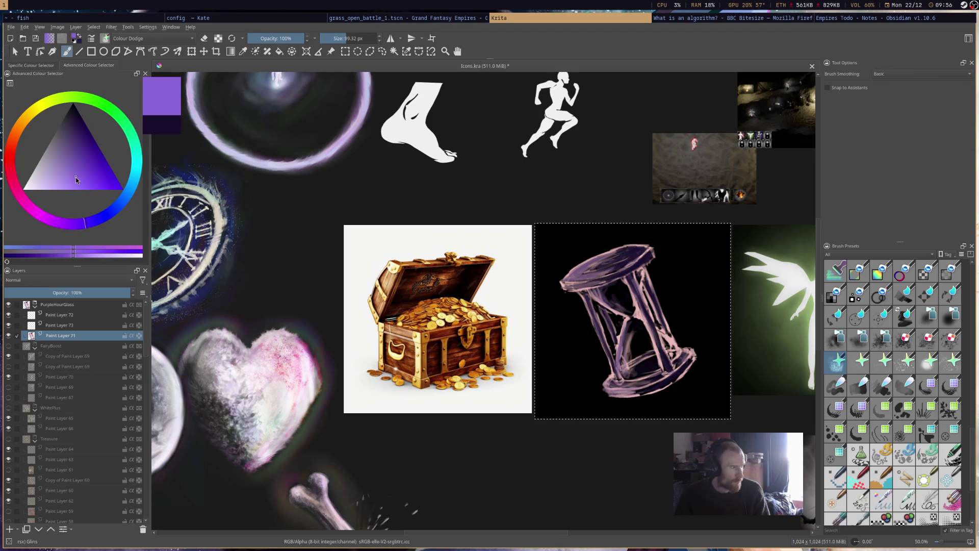
click(66, 178)
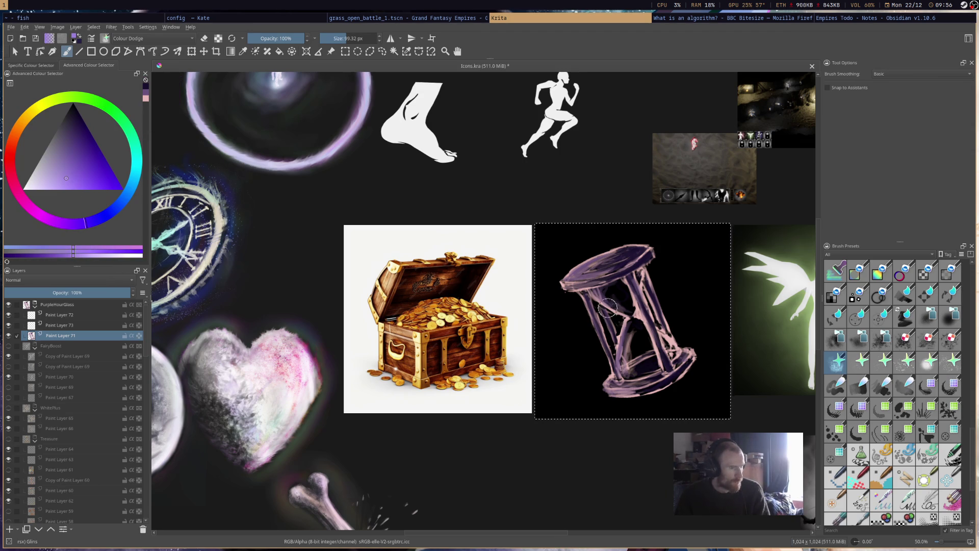
scroll(606, 309, up, 2)
click(336, 39)
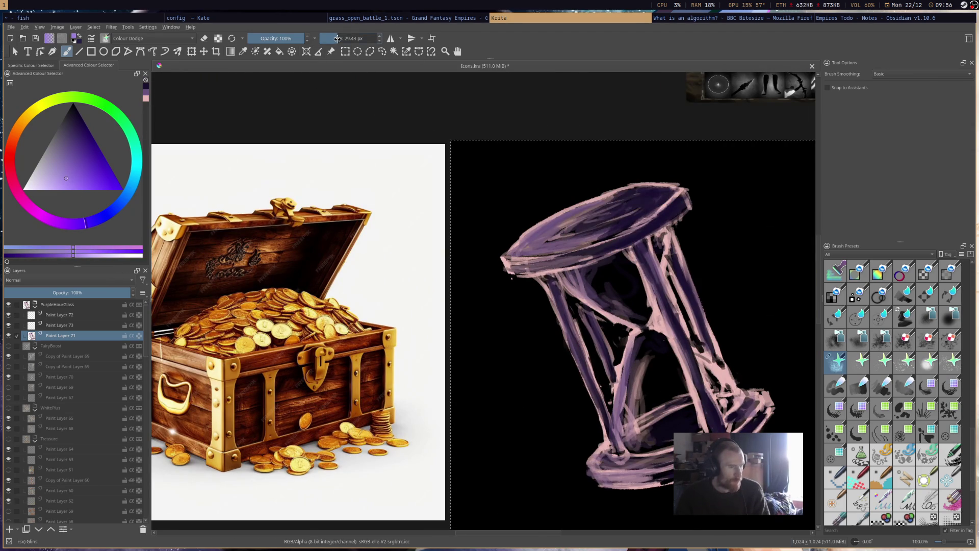
mouse_move(604, 294)
mouse_down()
mouse_move(596, 287)
mouse_move(612, 294)
mouse_move(590, 287)
mouse_move(631, 317)
mouse_move(594, 286)
mouse_up()
Undo the trial glow and remove the unused Paint Layer 73 and Paint Layer 72
key(ctrl+z)
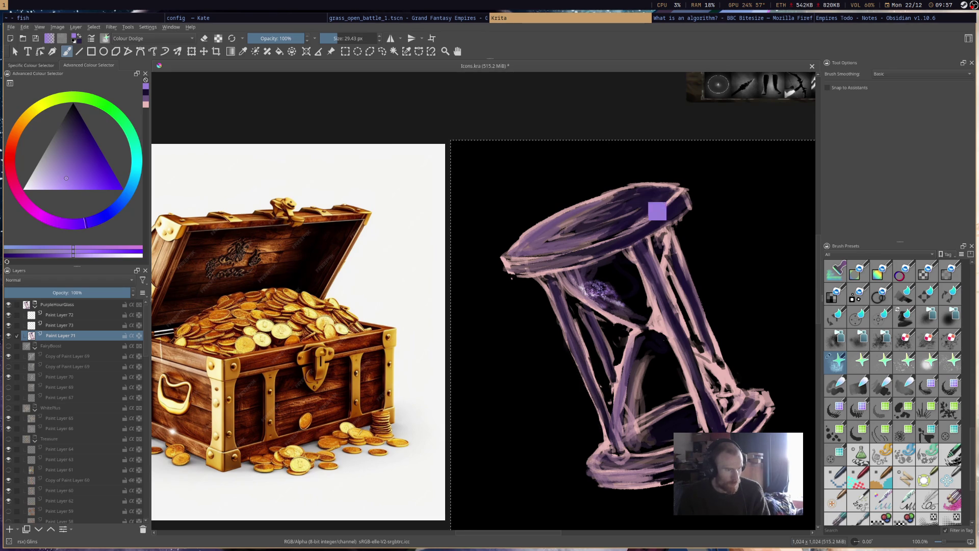
key(ctrl+z)
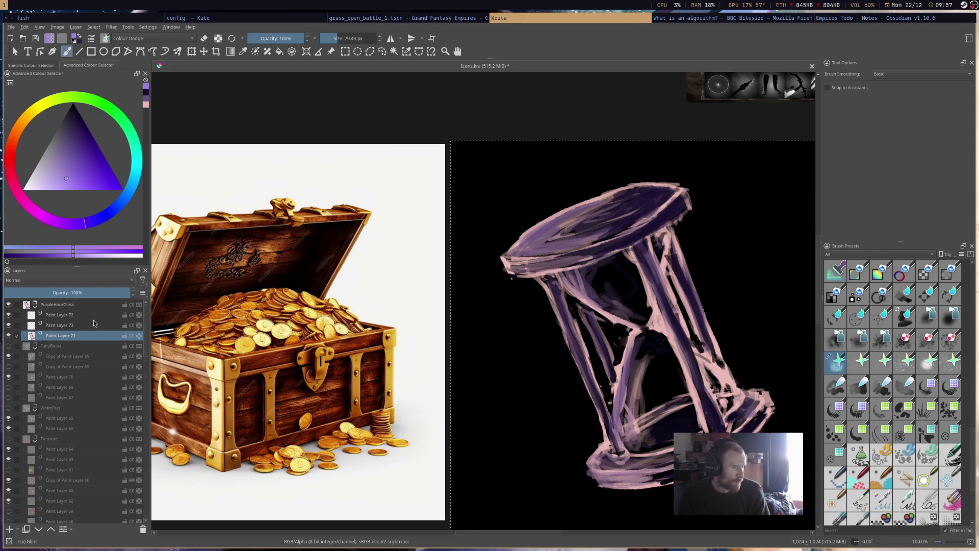
key(ctrl+z)
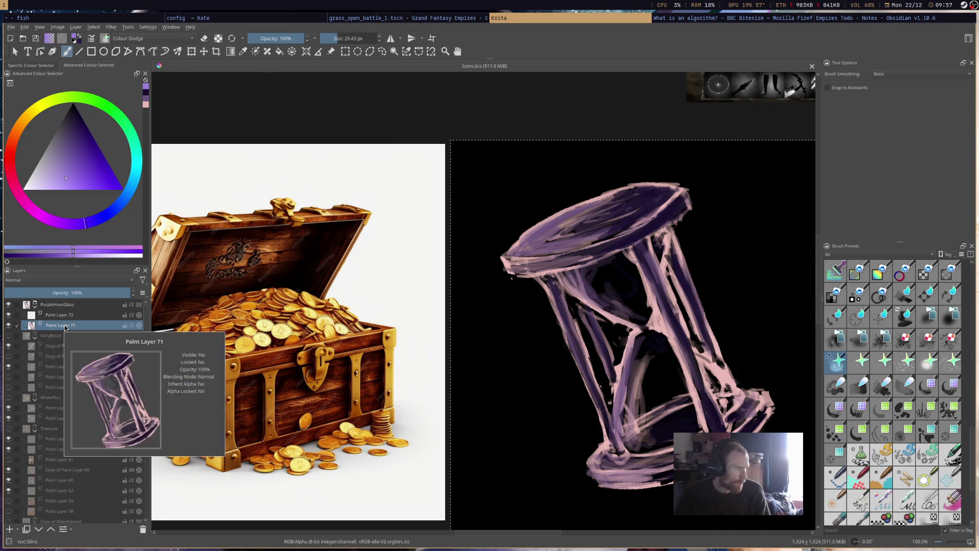
key(ctrl+z)
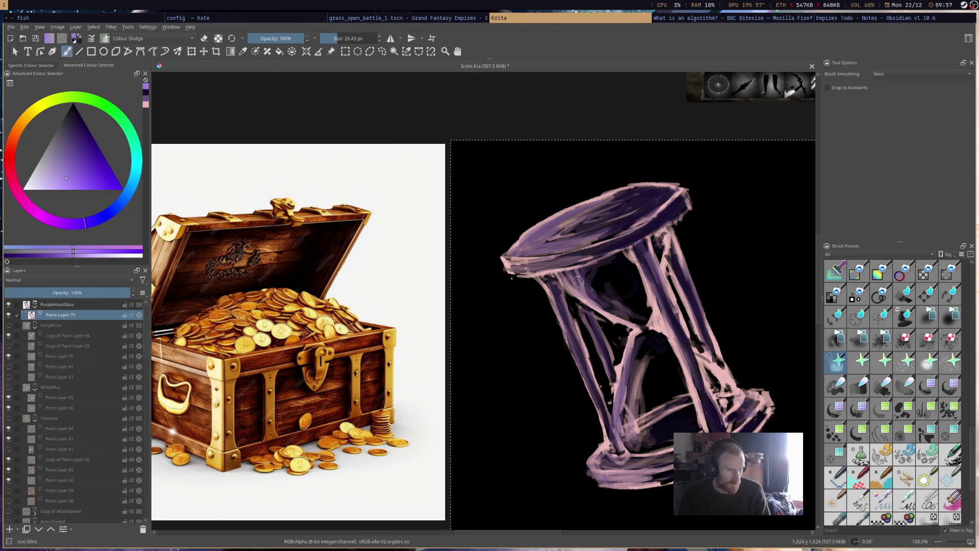
scroll(918, 398, down, 5)
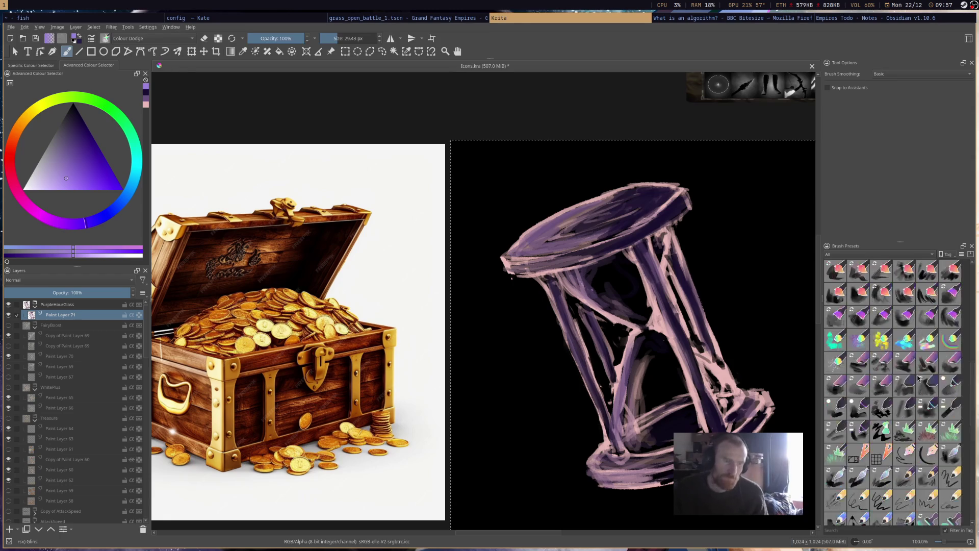
Blend soft pink shading into the lower bulb with a finer Normal-mode blending brush
click(907, 405)
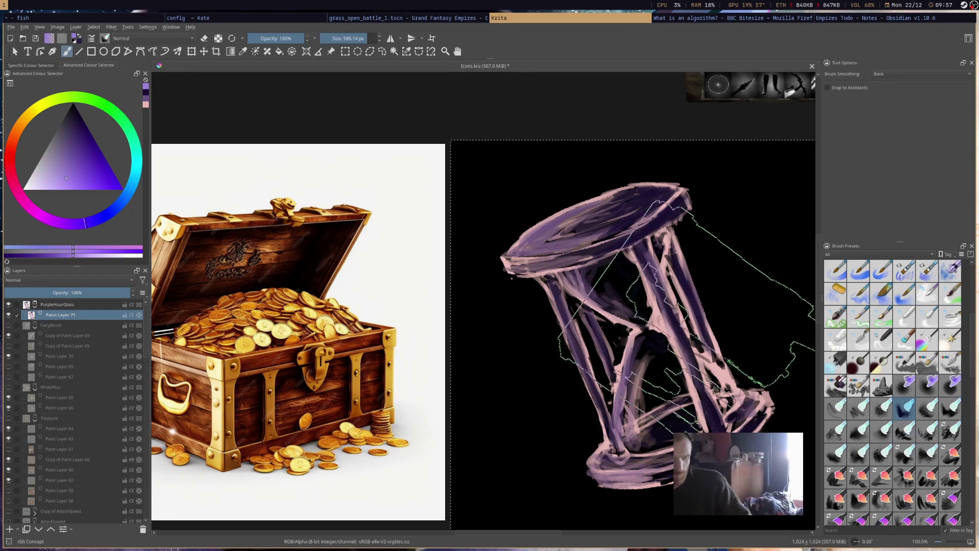
drag(344, 40, 331, 40)
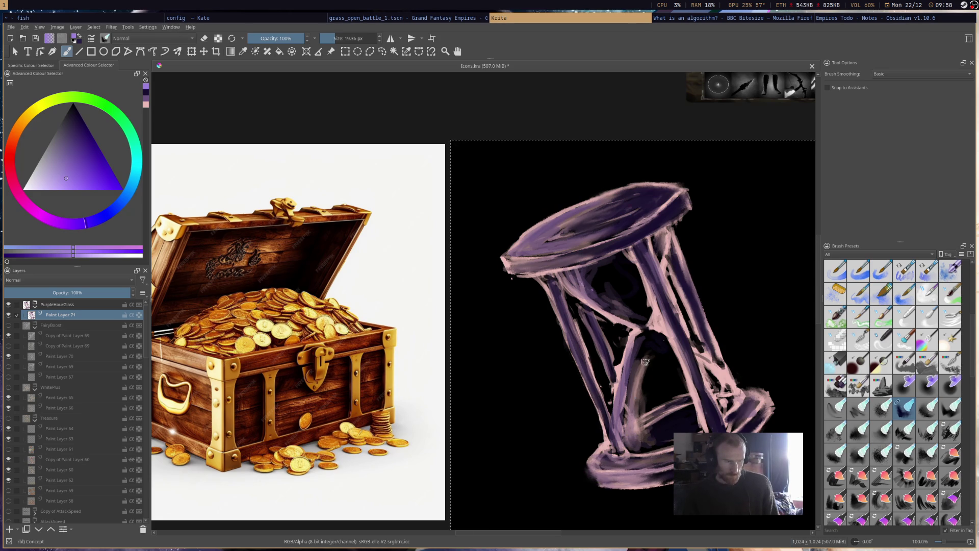
drag(646, 440, 643, 394)
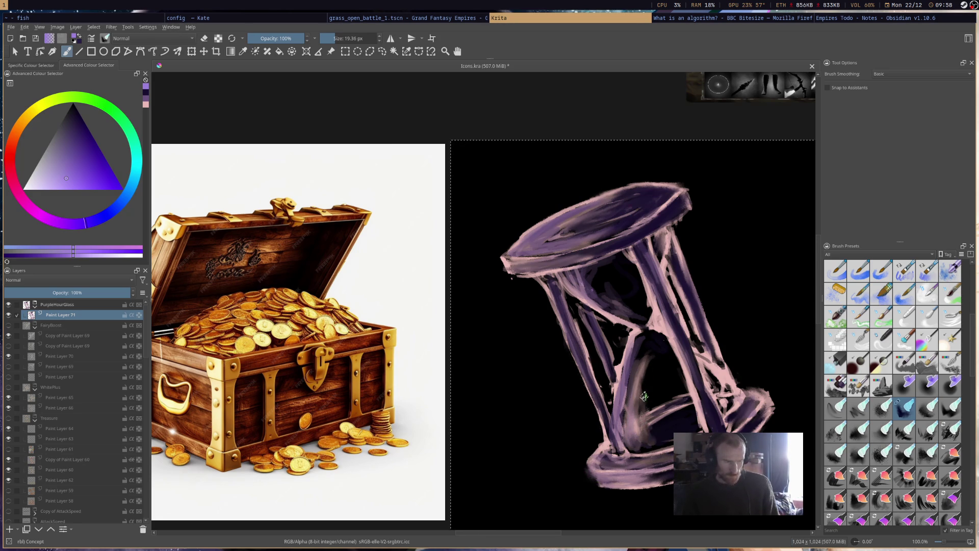
mouse_move(660, 440)
mouse_down()
mouse_move(659, 382)
mouse_move(683, 427)
mouse_move(681, 397)
mouse_move(684, 406)
mouse_up()
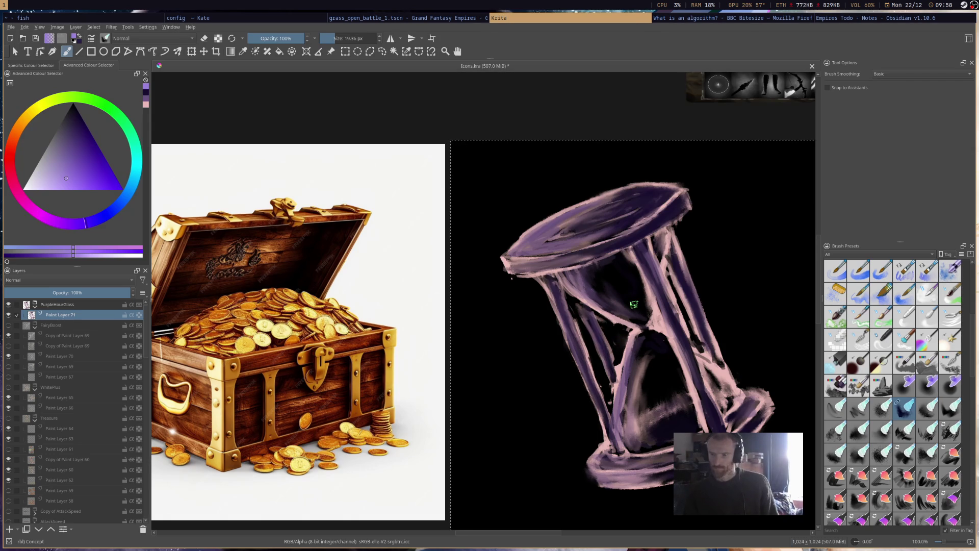
Save the icon sheet with the pink-highlighted hourglass
key(ctrl+s)
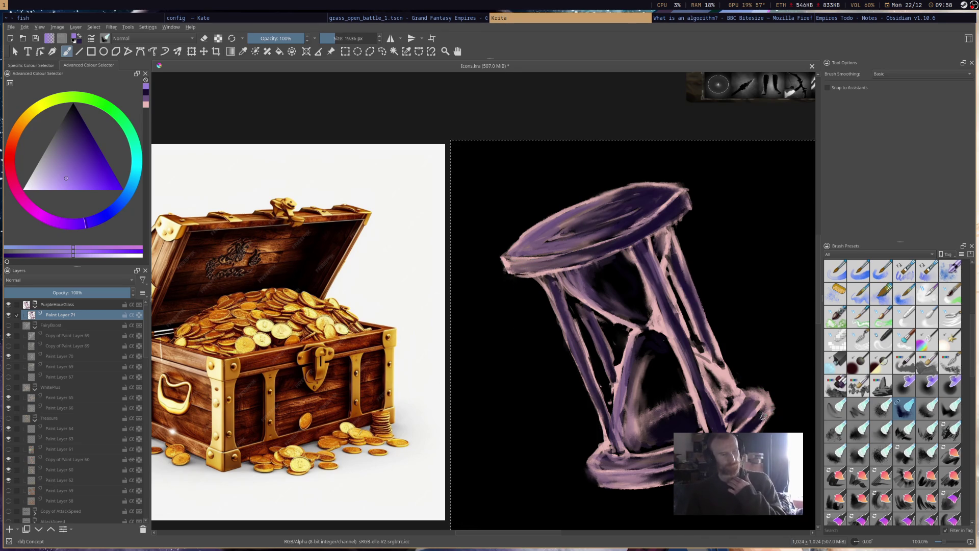
key(ctrl+s)
scroll(759, 334, down, 2)
scroll(742, 325, down, 2)
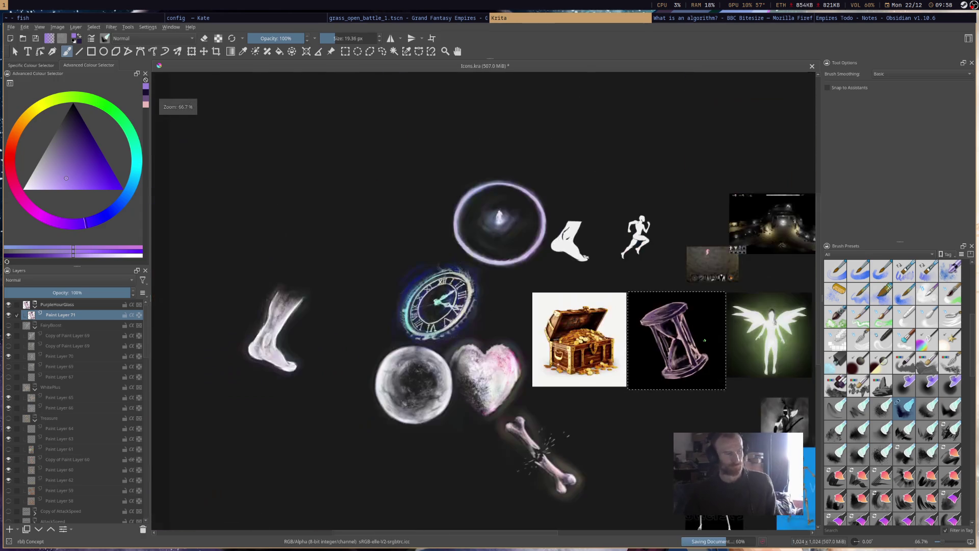
scroll(725, 315, up, 2)
scroll(725, 315, up, 2)
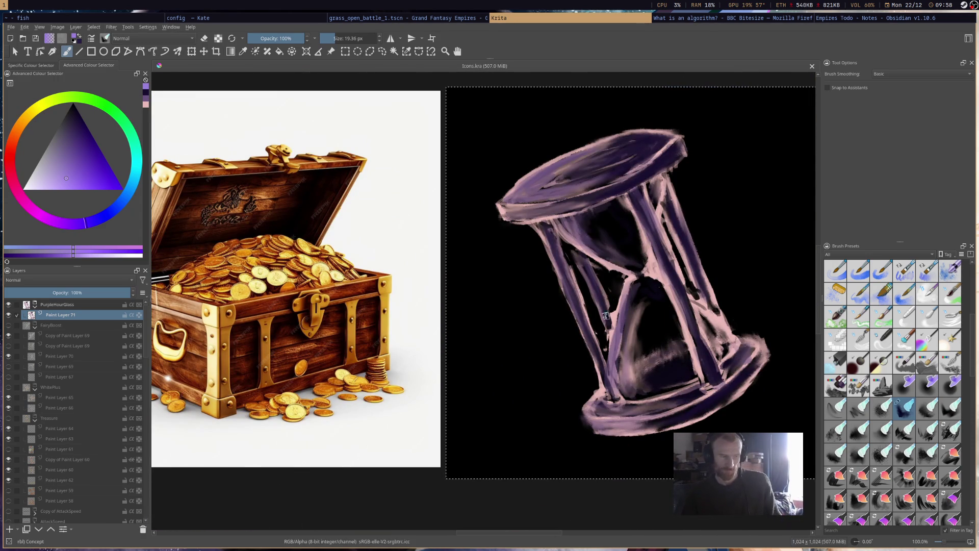
Touch up the hourglass pillar and save the icon sheet
drag(609, 310, 598, 327)
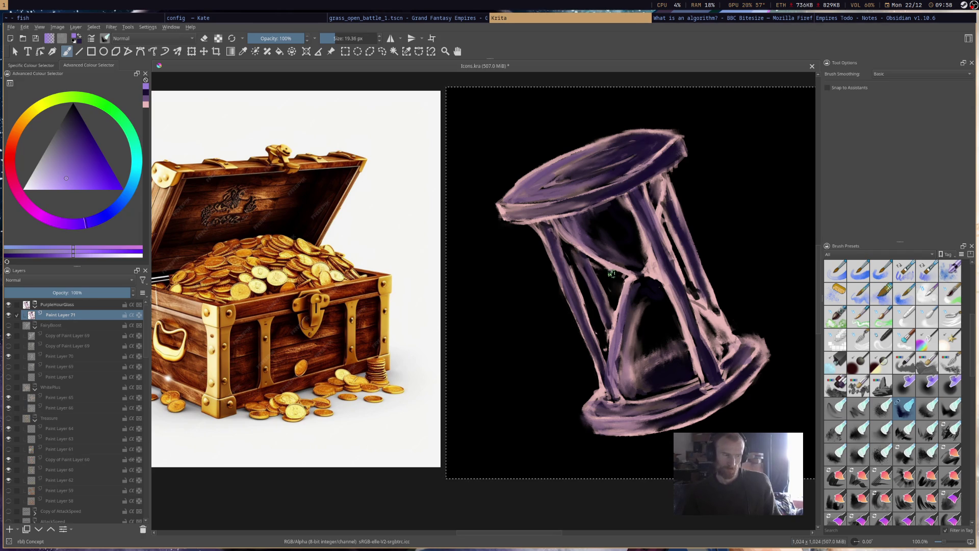
key(ctrl+s)
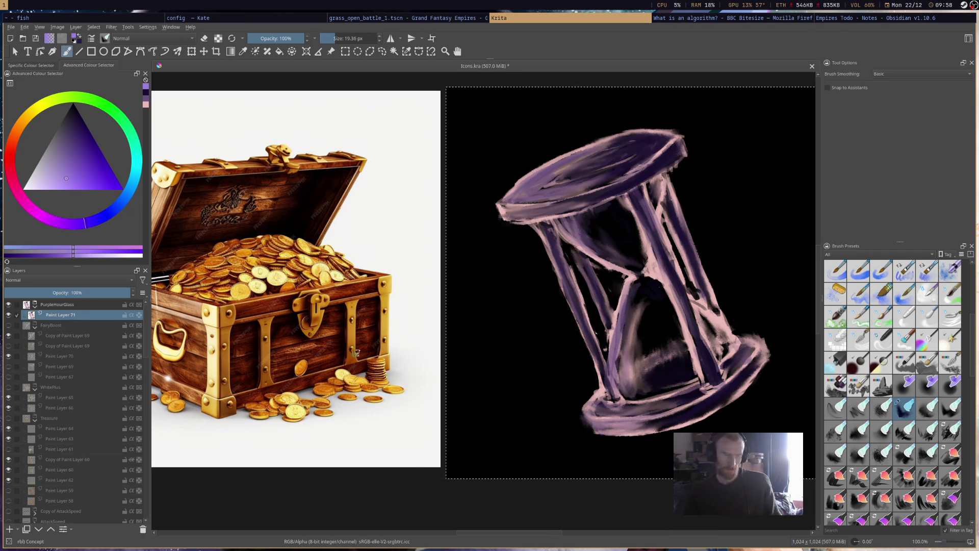
Add a blank Paint Layer 72 and move Paint Layer 71 above it
click(9, 529)
drag(70, 328, 88, 315)
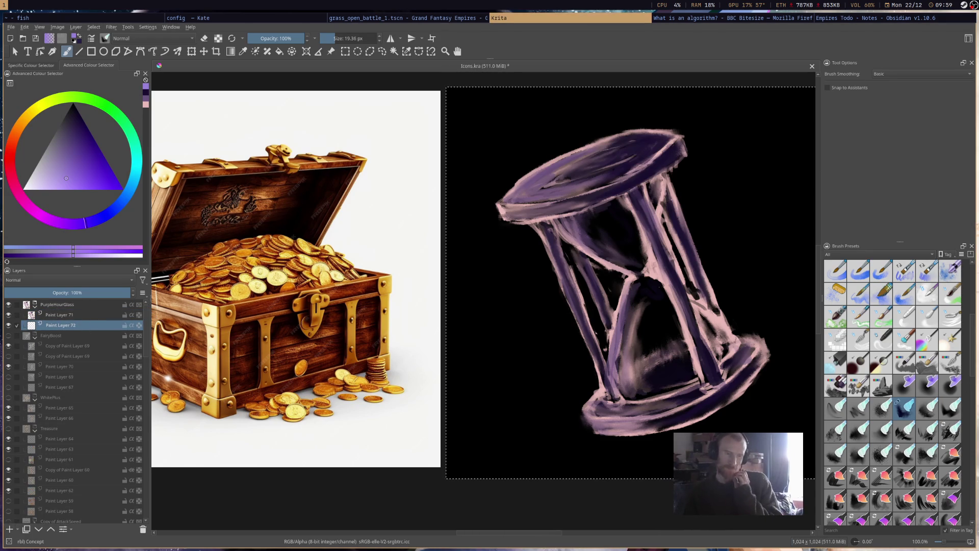
scroll(872, 483, down, 3)
scroll(872, 484, down, 3)
scroll(872, 483, down, 3)
Paint glittering purple sand in the upper bulb with the Glitch Colour Dodge preset
click(838, 475)
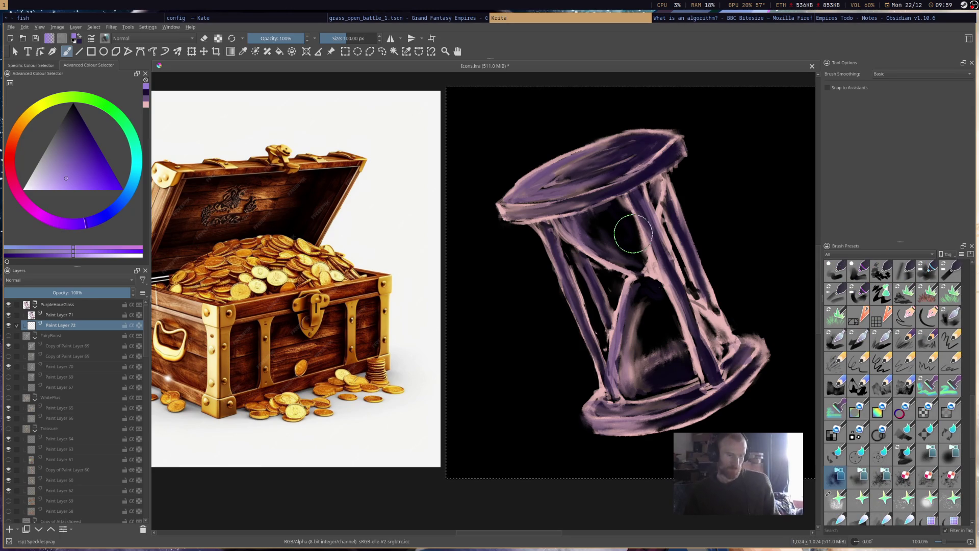
click(838, 499)
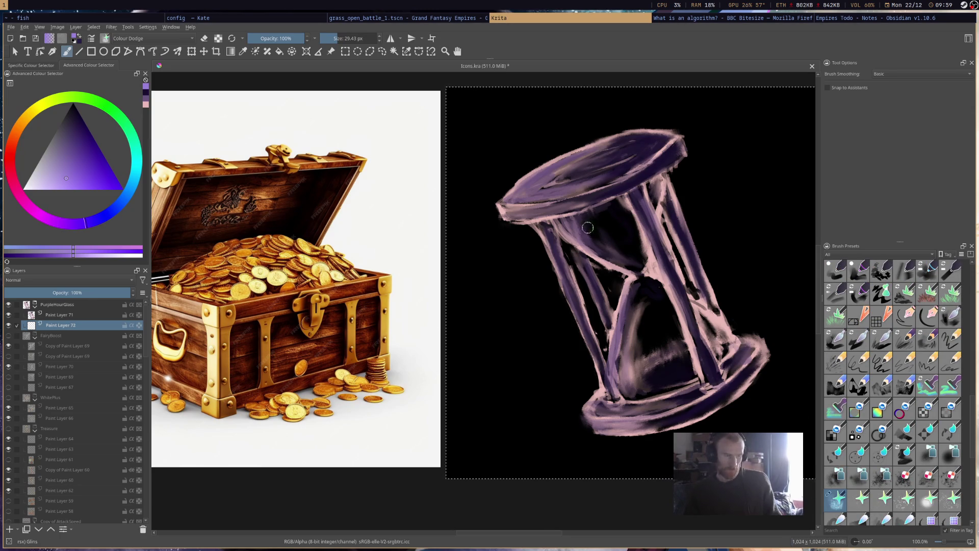
drag(591, 233, 639, 259)
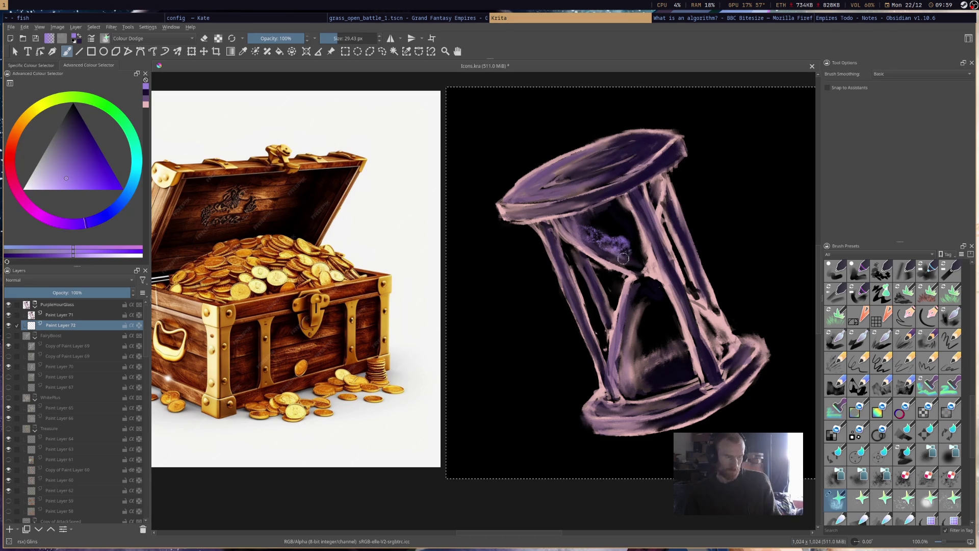
mouse_move(586, 232)
mouse_down()
mouse_move(632, 241)
mouse_move(641, 252)
mouse_move(624, 265)
mouse_move(607, 245)
mouse_move(641, 254)
mouse_move(613, 249)
mouse_move(635, 272)
mouse_move(636, 349)
mouse_move(638, 292)
mouse_move(644, 356)
mouse_move(668, 375)
mouse_move(638, 382)
mouse_move(681, 371)
mouse_move(646, 381)
mouse_move(643, 351)
mouse_move(652, 373)
mouse_up()
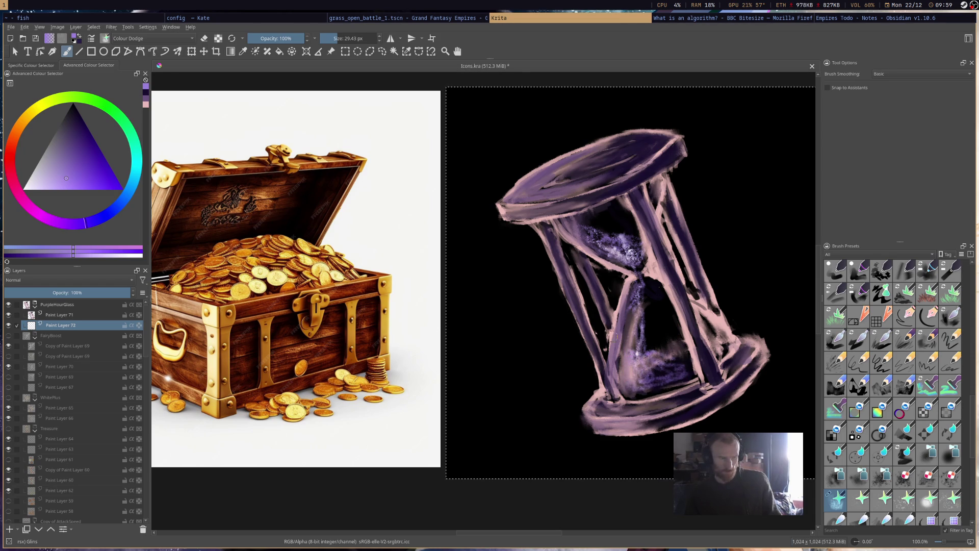
Brighten the sand stream through the neck and into the lower bulb
mouse_move(643, 285)
mouse_down()
mouse_move(639, 356)
mouse_move(652, 371)
mouse_move(622, 345)
mouse_move(690, 366)
mouse_up()
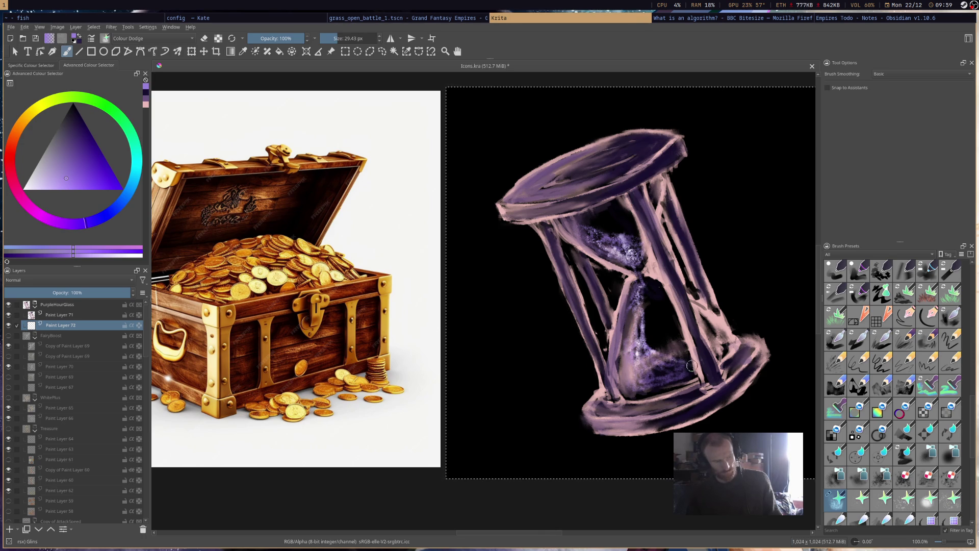
mouse_move(612, 225)
mouse_down()
mouse_move(579, 220)
mouse_move(635, 234)
mouse_move(604, 241)
mouse_move(591, 224)
mouse_move(623, 239)
mouse_move(600, 230)
mouse_move(627, 252)
mouse_up()
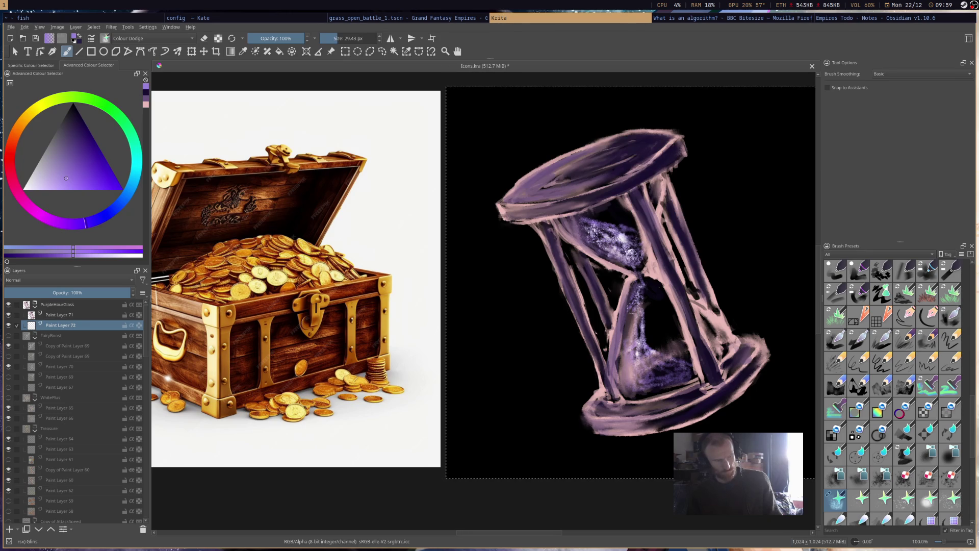
mouse_move(644, 309)
mouse_down()
mouse_move(658, 348)
mouse_move(689, 359)
mouse_move(646, 375)
mouse_move(673, 368)
mouse_move(650, 374)
mouse_move(642, 355)
mouse_move(675, 372)
mouse_up()
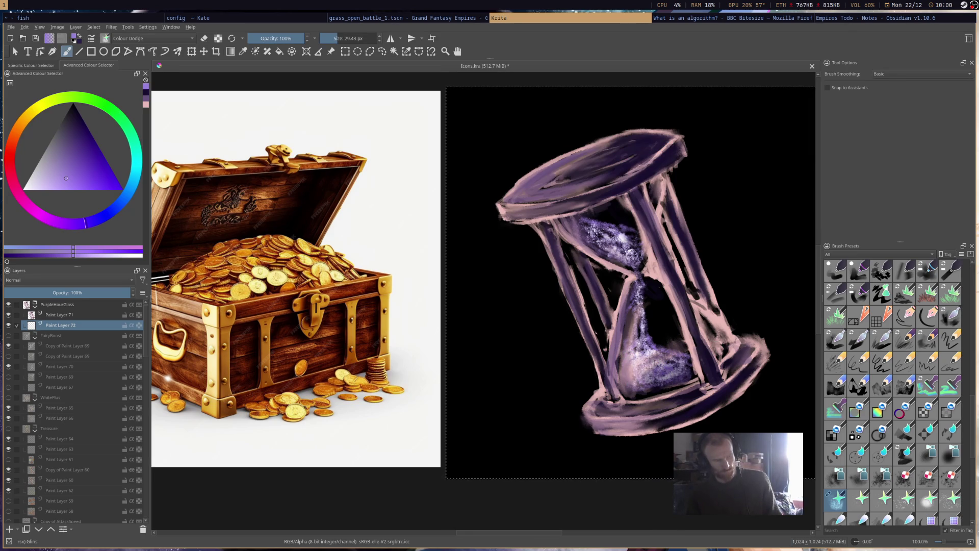
mouse_move(668, 380)
mouse_down()
mouse_move(651, 393)
mouse_move(641, 363)
mouse_up()
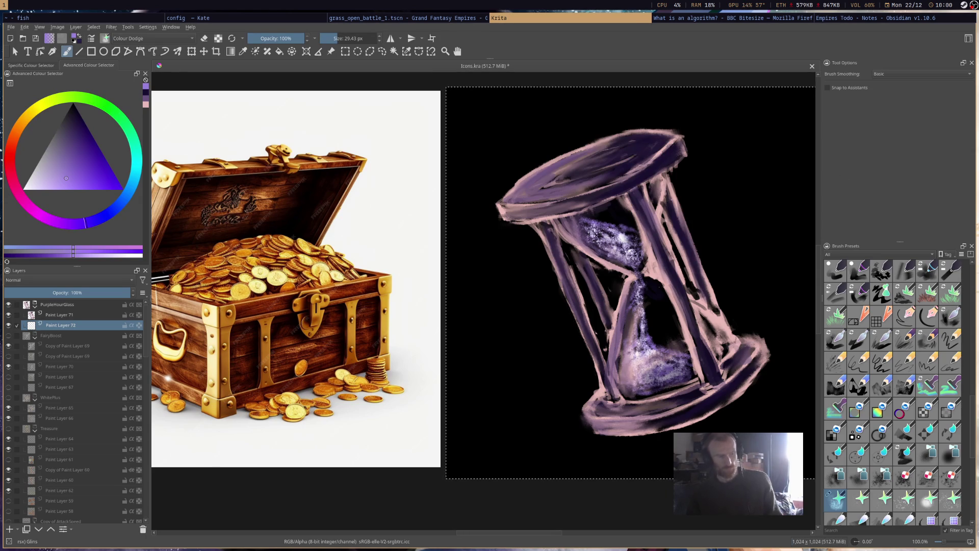
scroll(600, 270, down, 6)
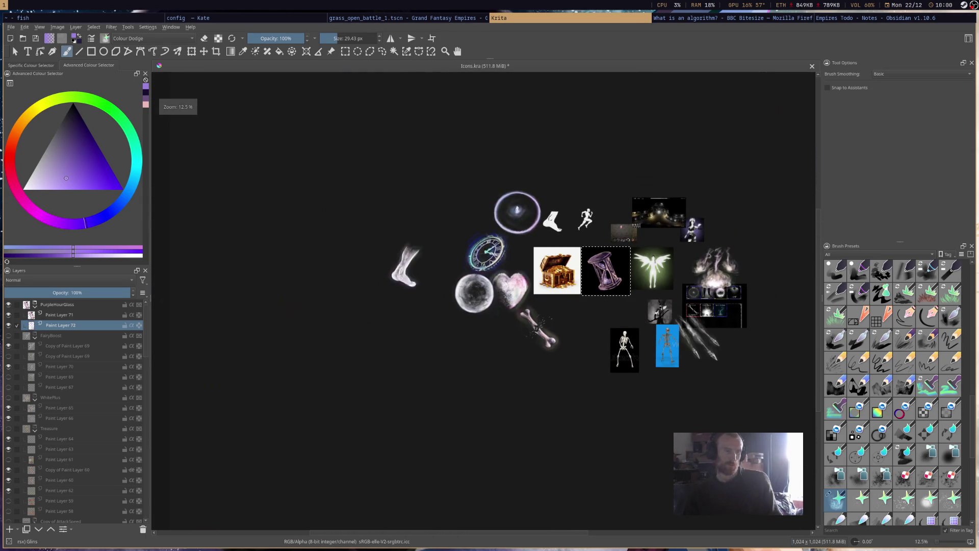
scroll(604, 272, up, 1)
scroll(609, 274, up, 4)
scroll(612, 272, up, 2)
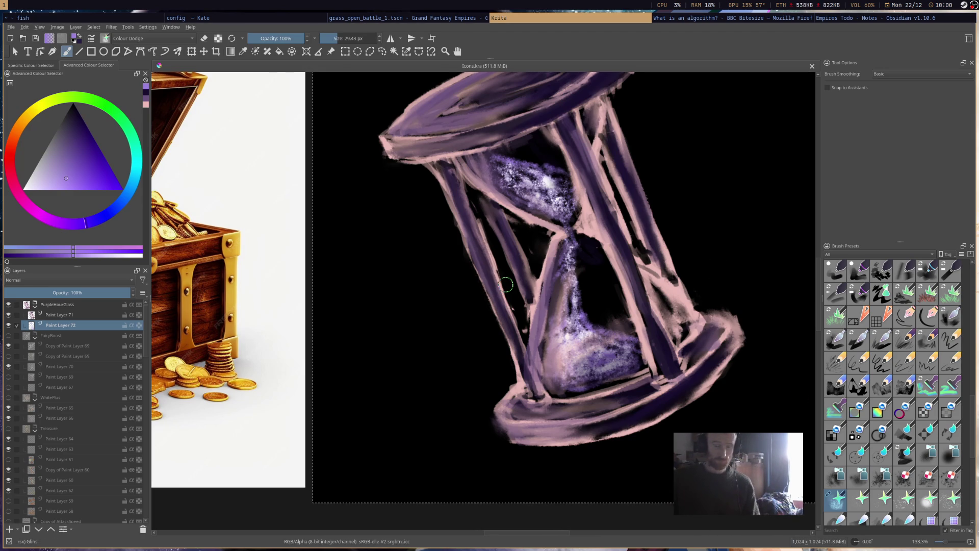
scroll(505, 284, down, 5)
scroll(506, 286, down, 1)
scroll(499, 268, up, 2)
scroll(498, 269, up, 2)
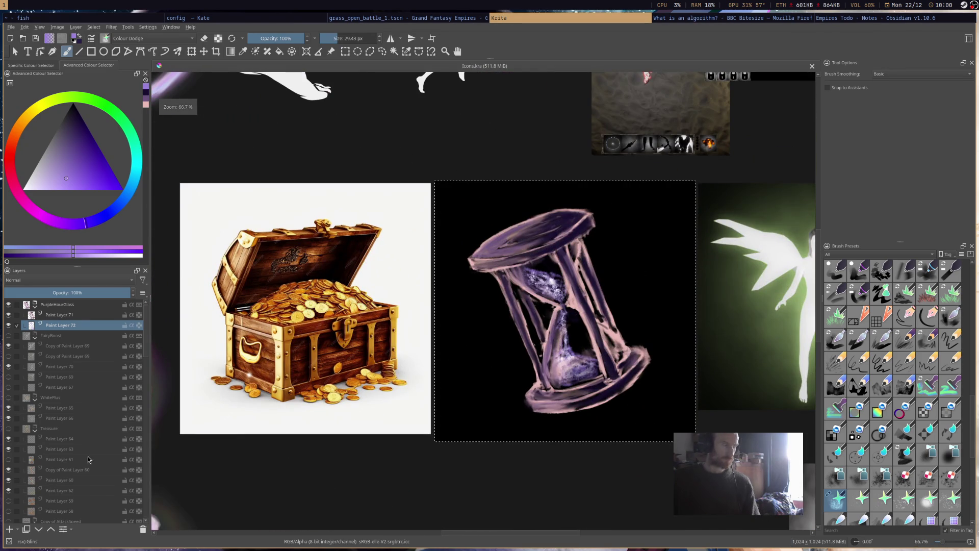
Add Paint Layer 73, make it active and ready the Rainbowbrush preset
key(Insert)
click(83, 336)
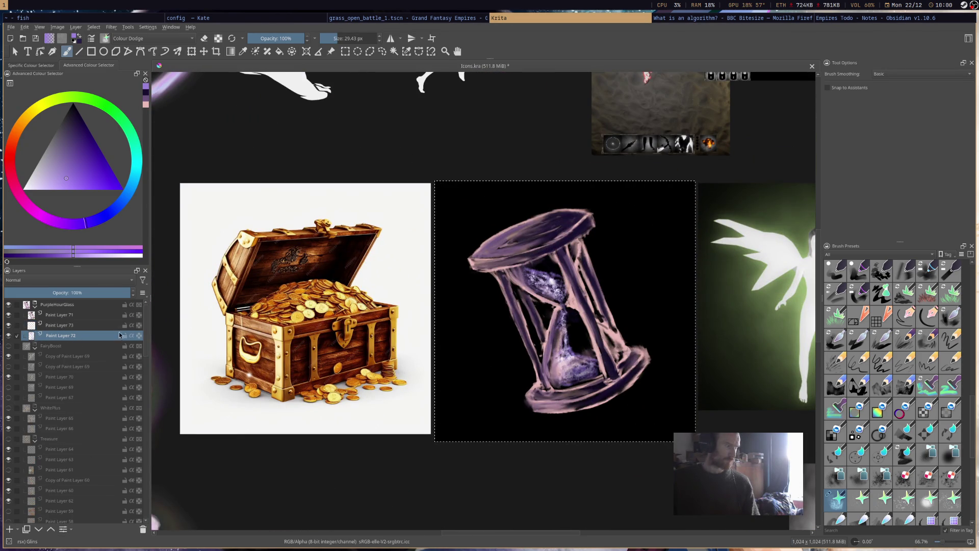
scroll(535, 306, down, 3)
scroll(490, 293, up, 2)
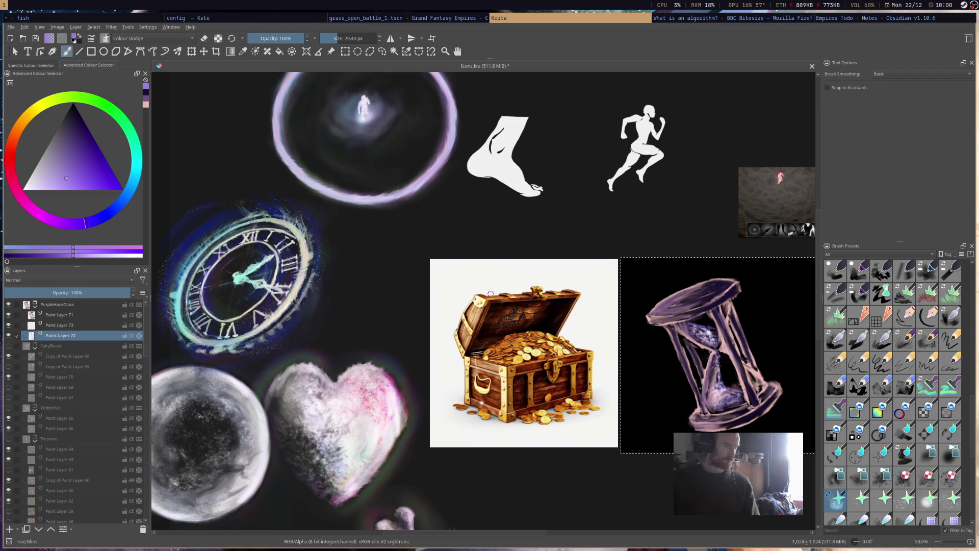
mouse_move(490, 293)
mouse_down()
mouse_move(414, 277)
mouse_move(489, 274)
mouse_up()
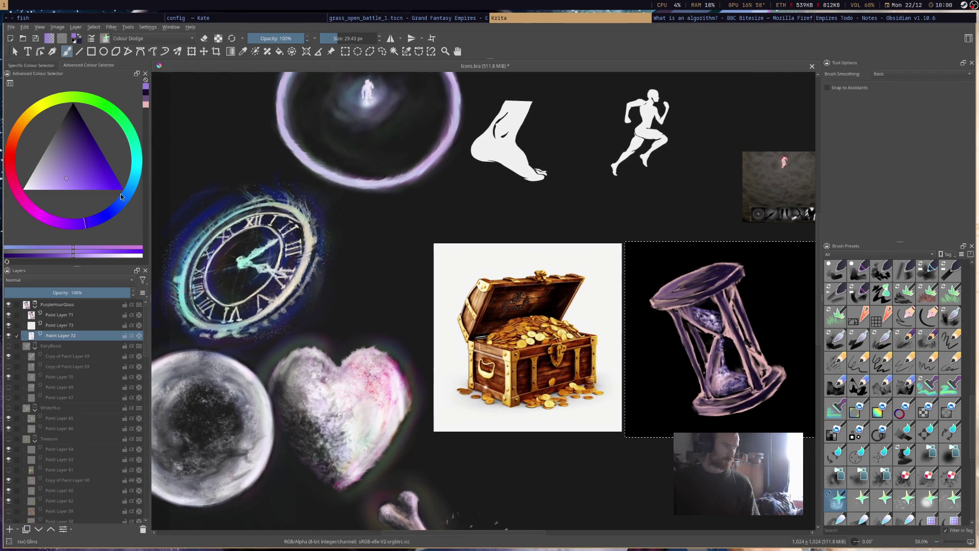
scroll(919, 470, down, 5)
scroll(920, 471, up, 2)
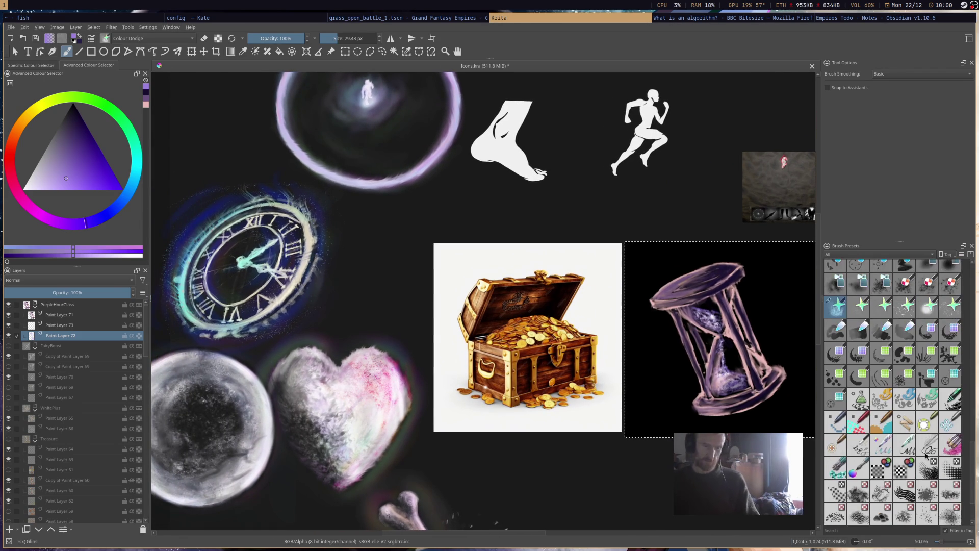
click(91, 326)
scroll(899, 449, up, 2)
scroll(899, 448, up, 1)
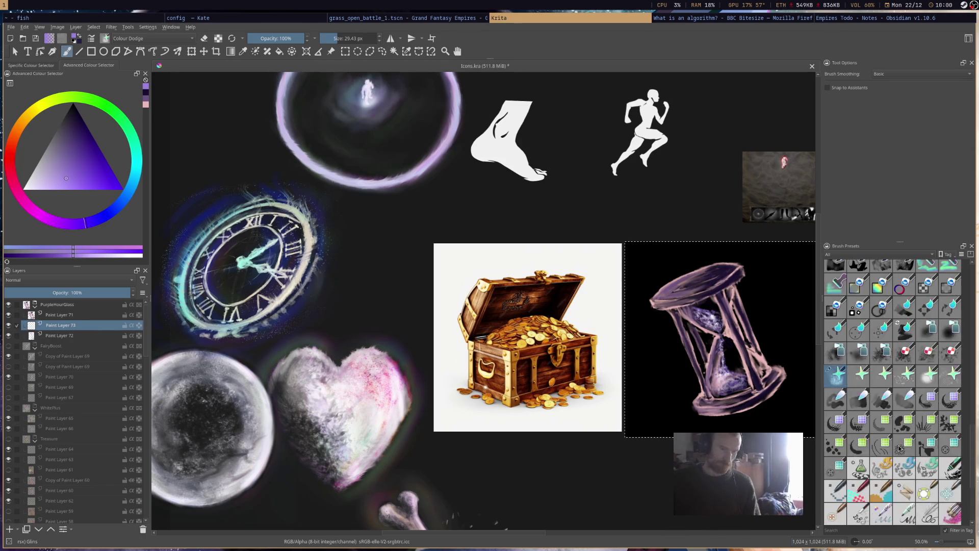
scroll(899, 449, up, 4)
scroll(946, 435, down, 3)
scroll(947, 434, down, 2)
click(927, 422)
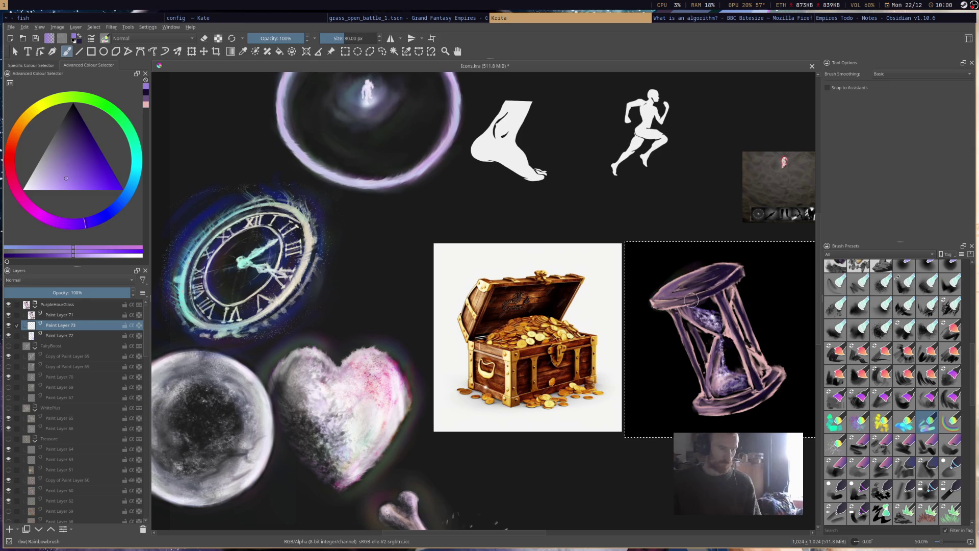
Paint soft pink-purple Rainbowbrush glow along the hourglass edges, pillars, base and top rim
mouse_move(711, 264)
mouse_down()
mouse_move(643, 299)
mouse_move(691, 304)
mouse_move(715, 323)
mouse_move(731, 381)
mouse_up()
mouse_move(691, 405)
mouse_down()
mouse_move(769, 396)
mouse_move(783, 368)
mouse_up()
mouse_move(695, 396)
mouse_down()
mouse_move(667, 318)
mouse_move(677, 306)
mouse_move(746, 352)
mouse_up()
drag(753, 314, 764, 356)
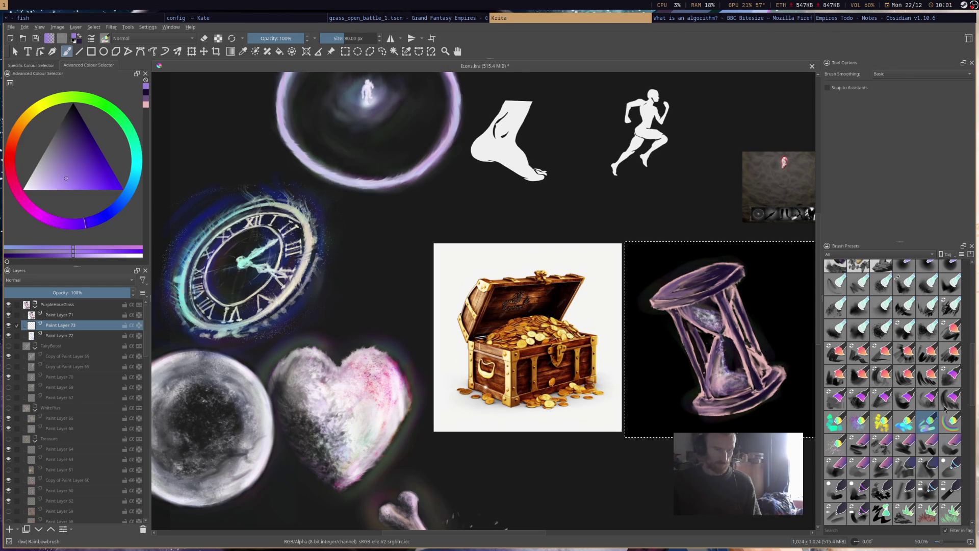
drag(708, 379, 757, 393)
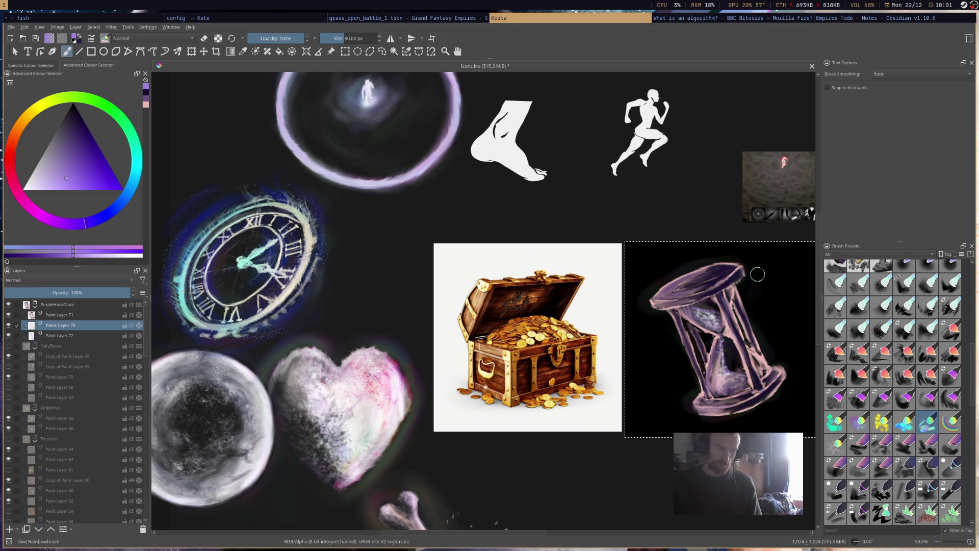
drag(781, 342, 758, 415)
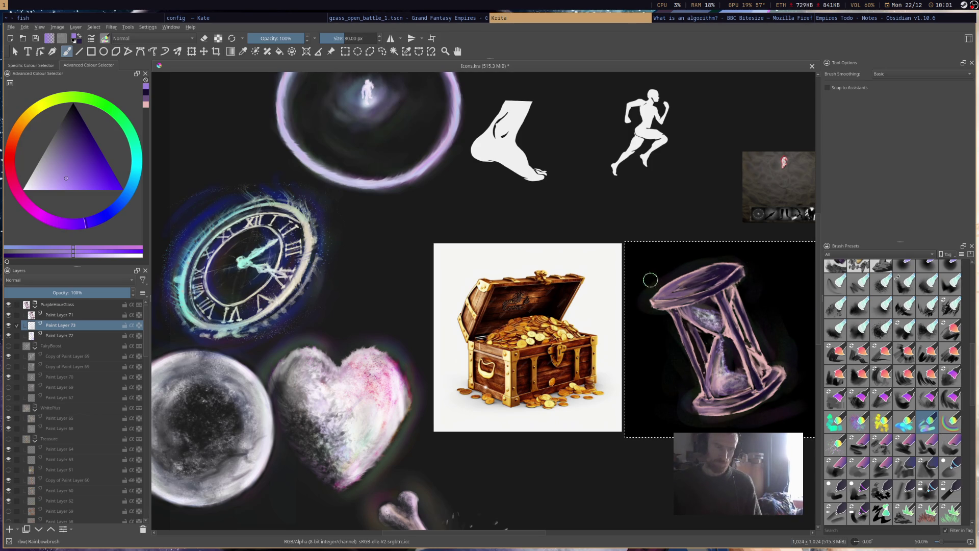
mouse_move(643, 306)
mouse_down()
mouse_move(754, 271)
mouse_move(655, 264)
mouse_move(757, 270)
mouse_up()
scroll(920, 333, up, 3)
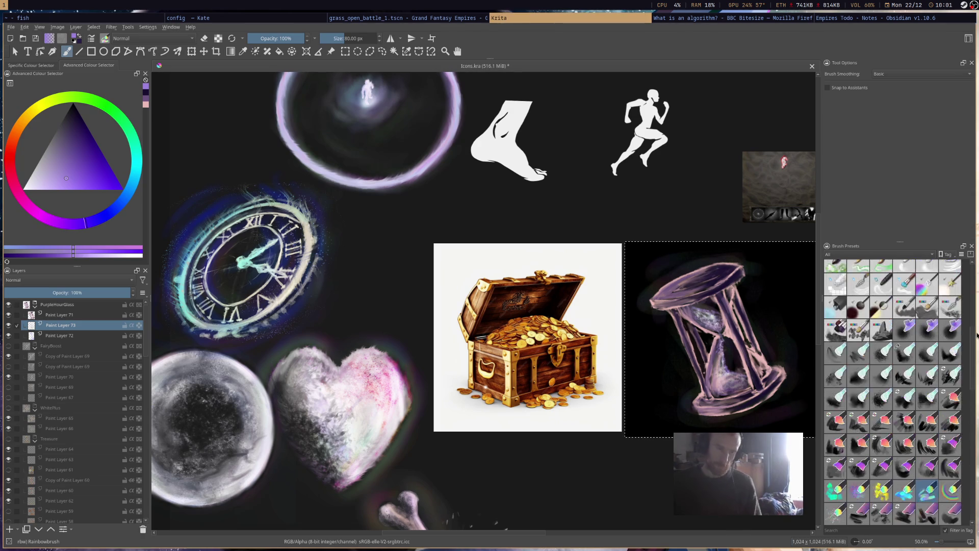
scroll(920, 333, up, 3)
Add a Blender Blur falling-sand streak in the neck, save, and return to Paint Layer 71 with a near-black colour
click(923, 335)
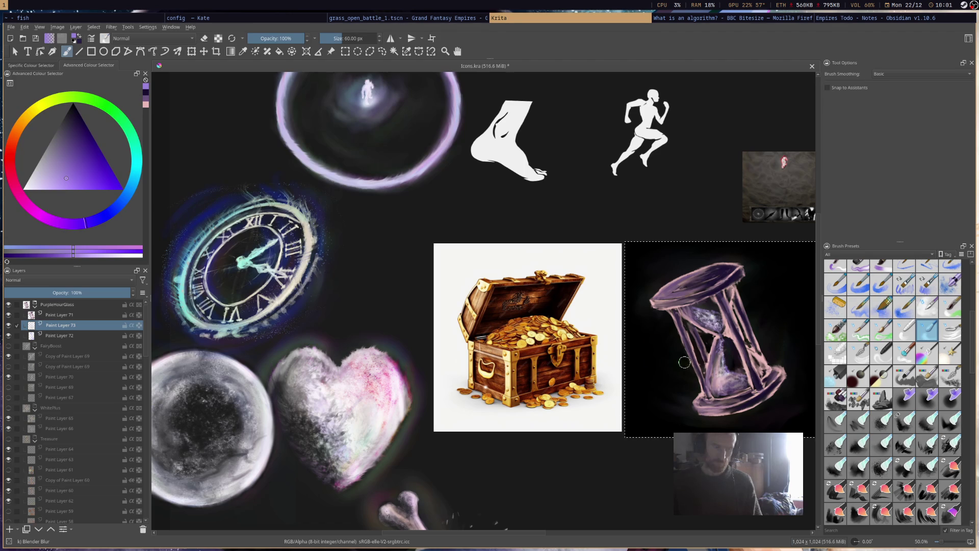
drag(715, 313, 717, 334)
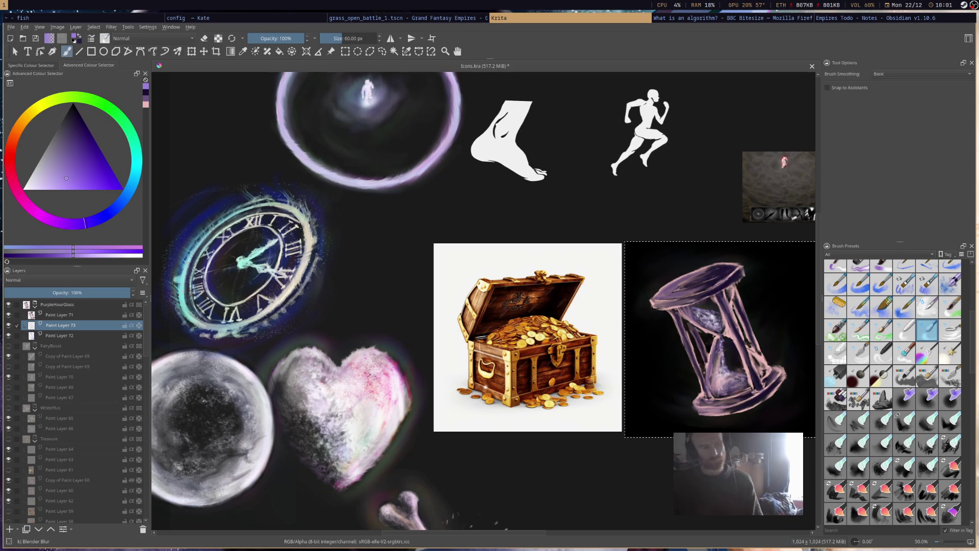
key(ctrl+s)
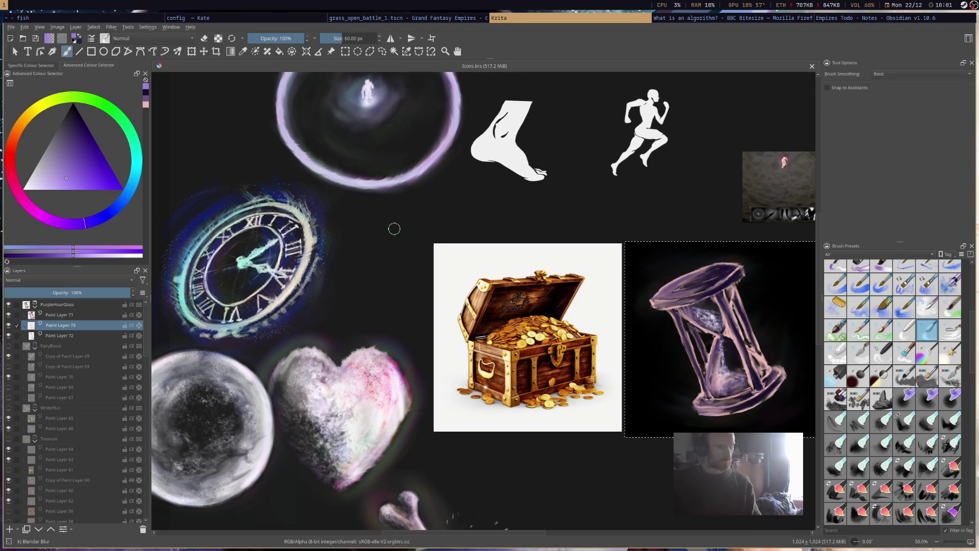
click(69, 315)
ctrl+click(734, 280)
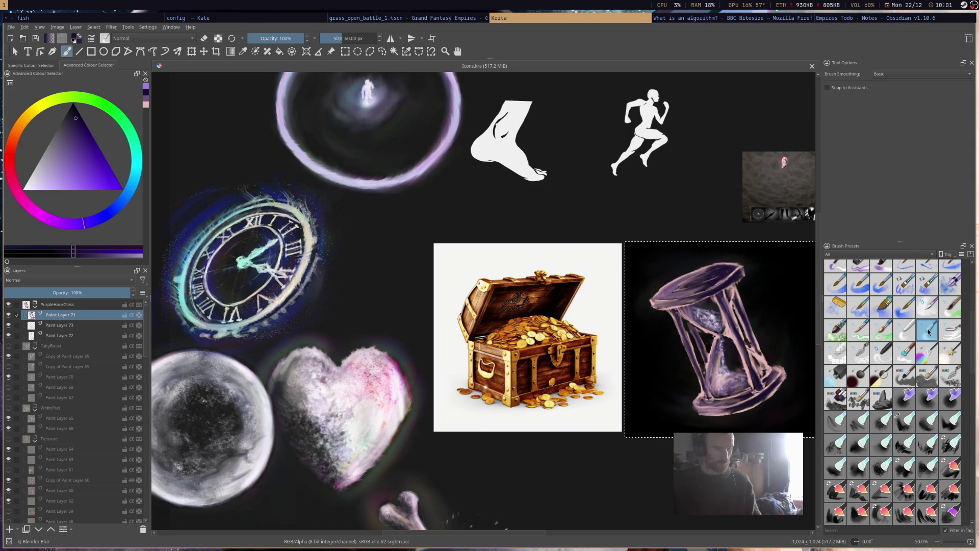
scroll(876, 322, up, 5)
Add a small Charcoal Rock Soft dark mark on the hourglass and sample the rim's light pink
click(852, 386)
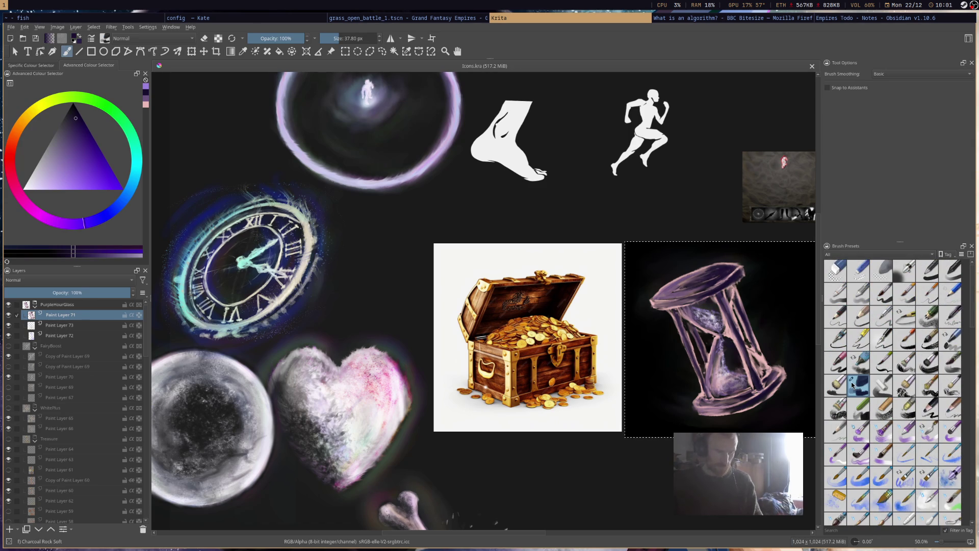
drag(709, 293, 717, 285)
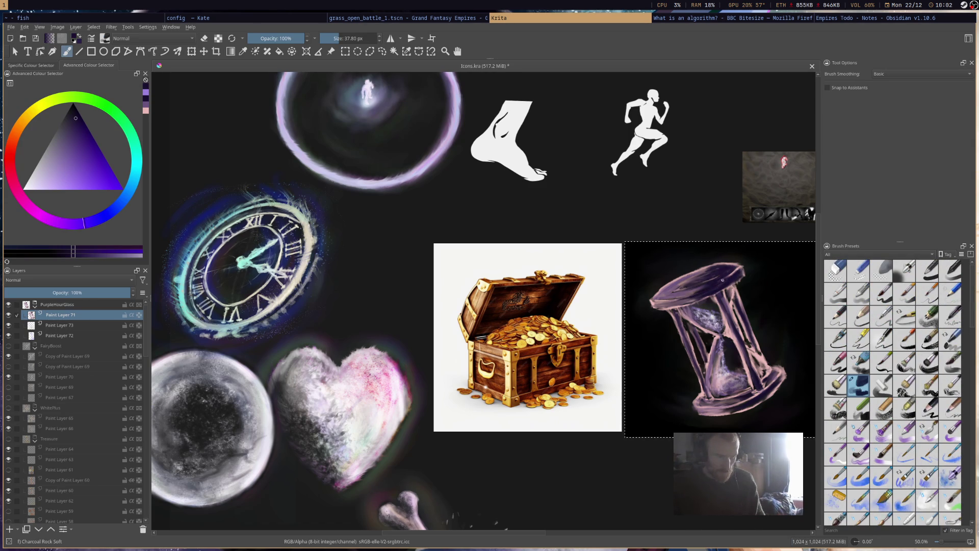
ctrl+click(731, 275)
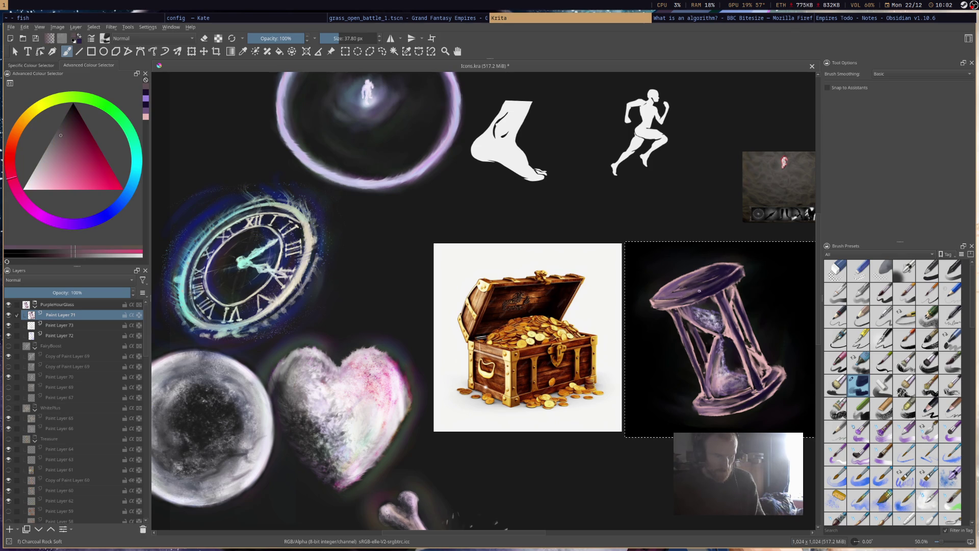
scroll(700, 282, down, 4)
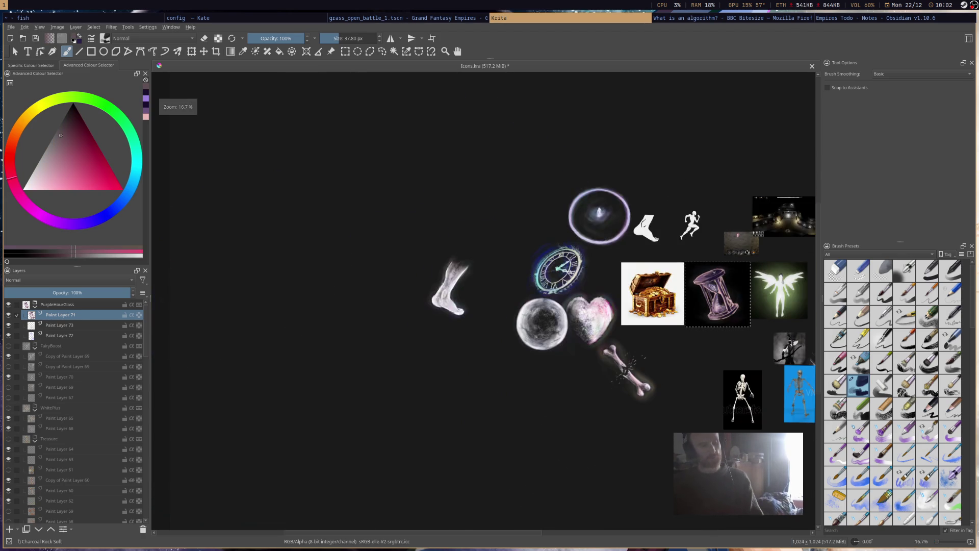
scroll(699, 255, up, 4)
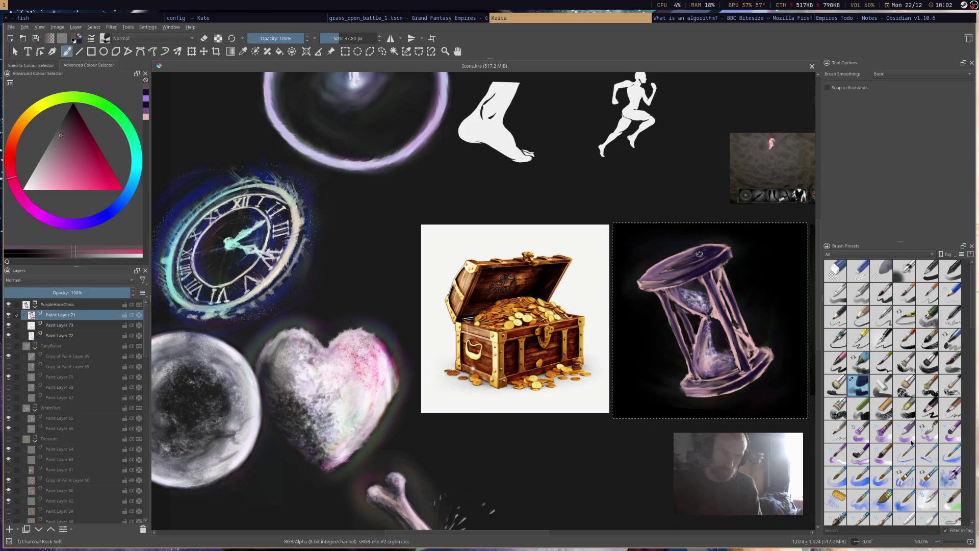
scroll(912, 442, down, 3)
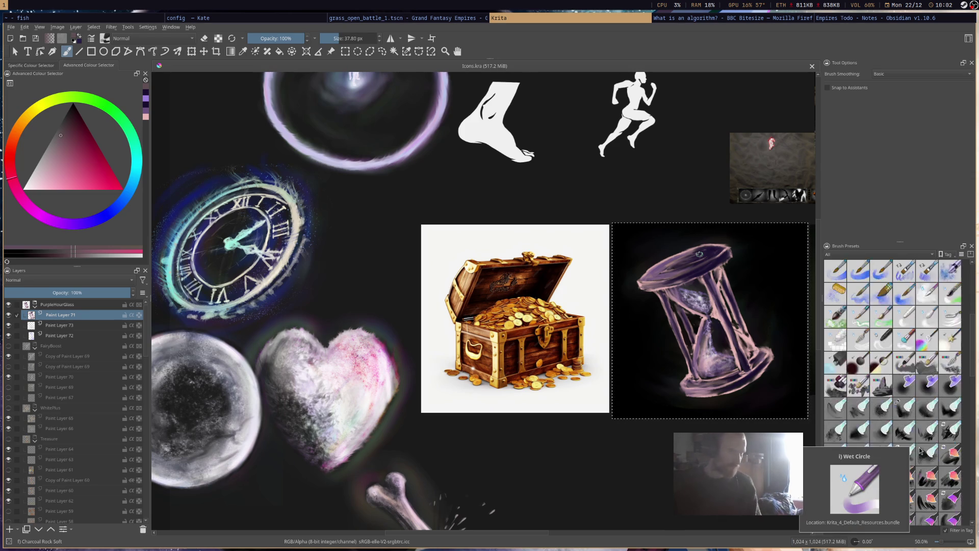
scroll(920, 447, down, 3)
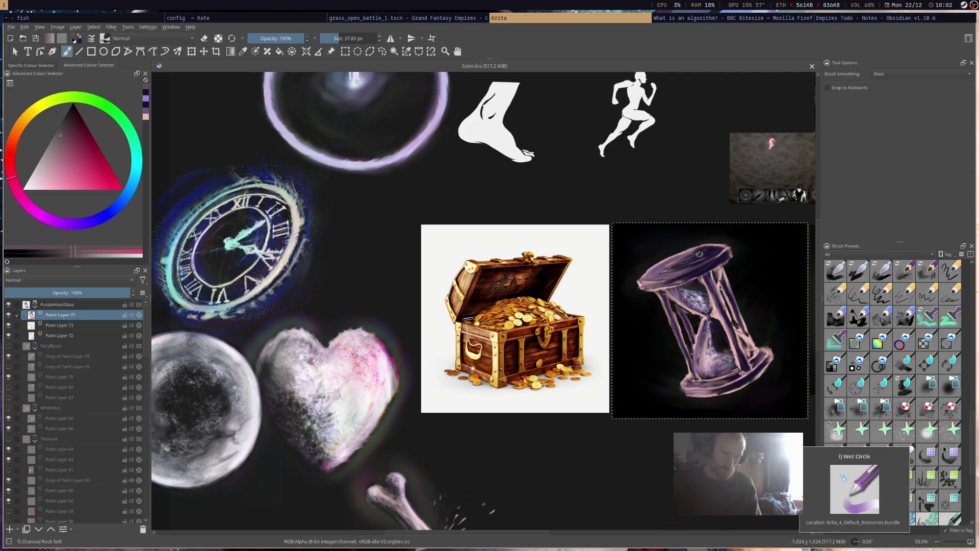
Scatter cyan Starscape sparkles over the hourglass's upper glass and save the icon sheet
click(909, 432)
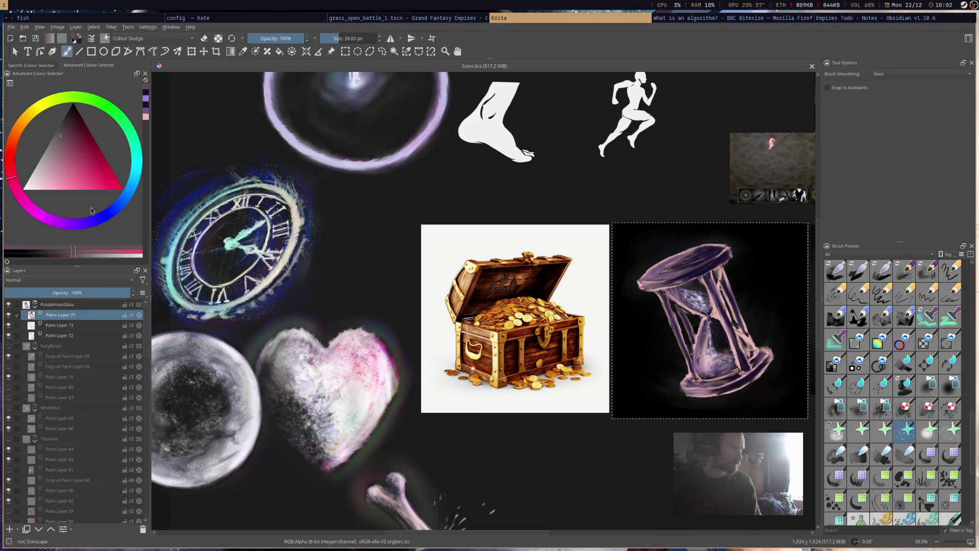
drag(112, 214, 133, 183)
click(59, 178)
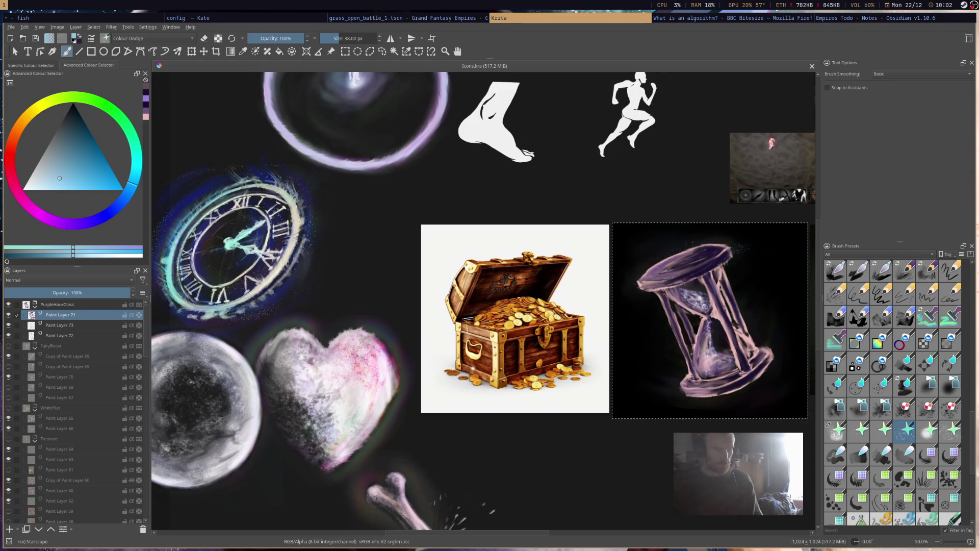
drag(685, 296, 697, 305)
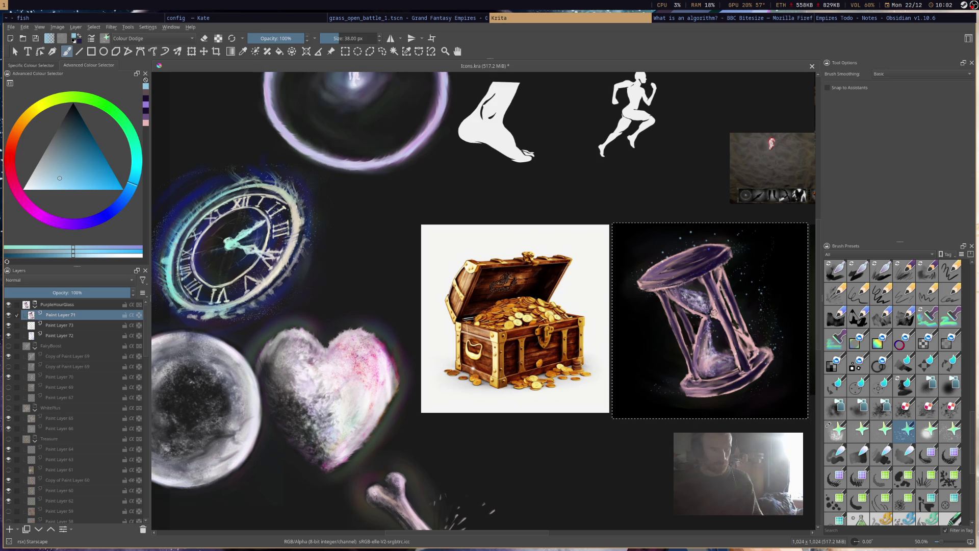
key(ctrl+s)
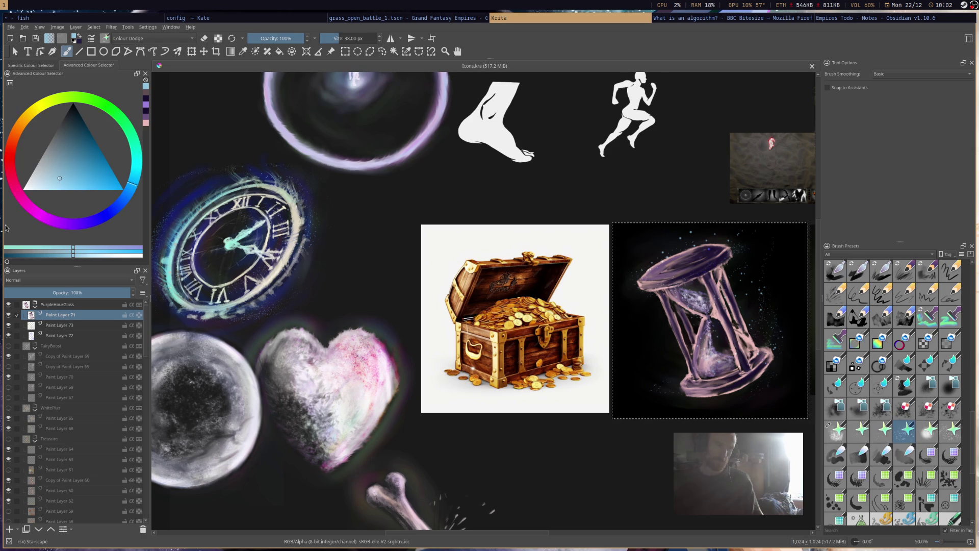
Duplicate Paint Layer 71 with Ctrl+J, then undo a trial Rakegilde stroke on the top rim
key(ctrl+j)
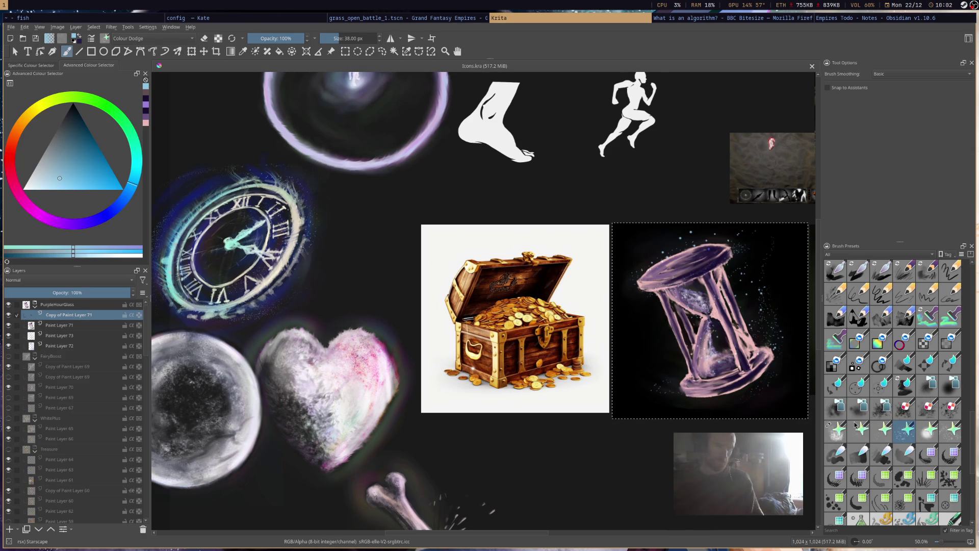
scroll(913, 440, down, 3)
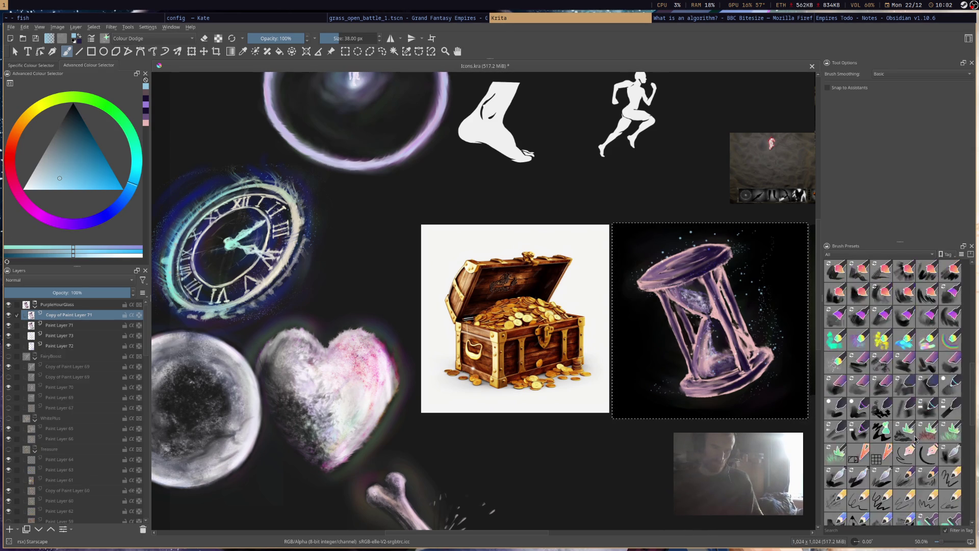
scroll(915, 439, down, 2)
click(951, 292)
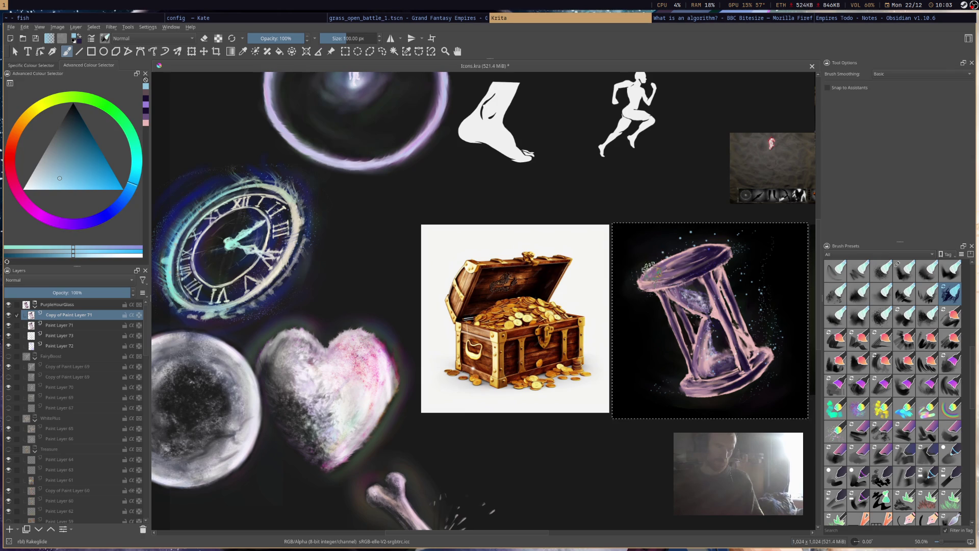
drag(672, 239, 748, 255)
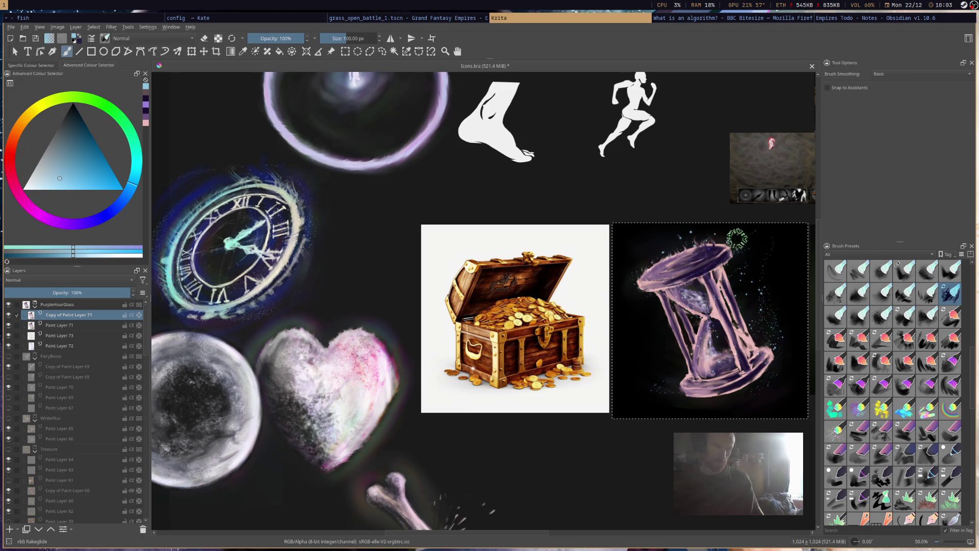
key(ctrl+z)
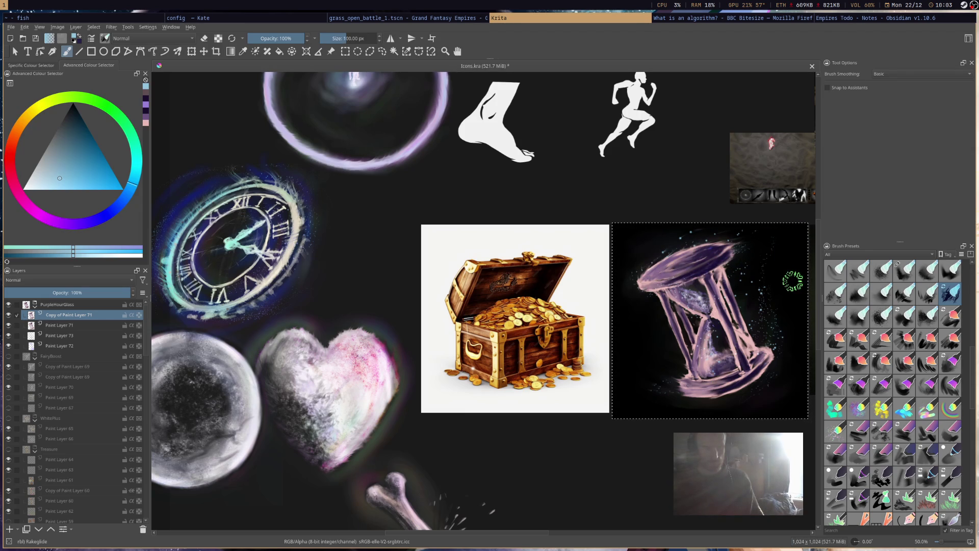
scroll(730, 269, down, 3)
scroll(754, 244, up, 1)
scroll(678, 296, up, 2)
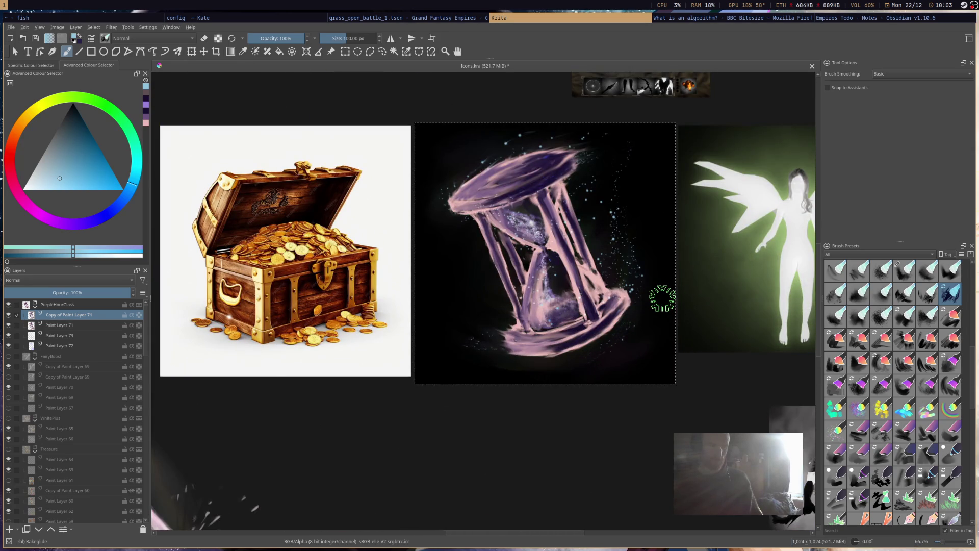
scroll(662, 299, down, 5)
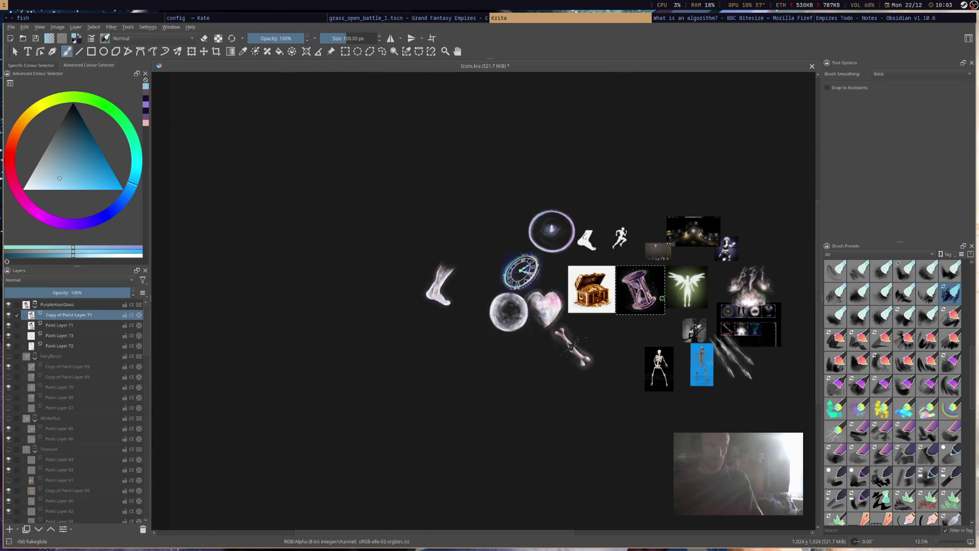
scroll(662, 299, up, 3)
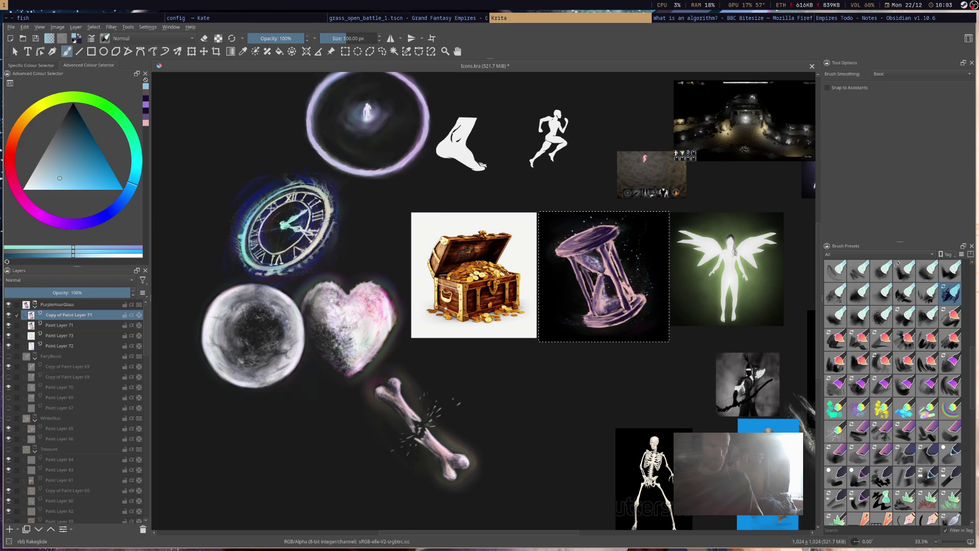
scroll(662, 300, down, 3)
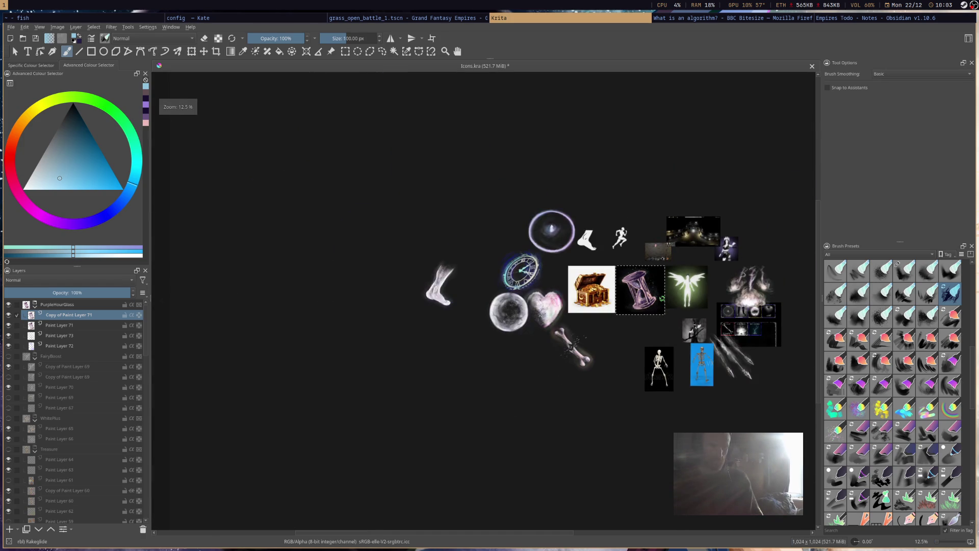
scroll(663, 298, up, 1)
scroll(663, 299, up, 5)
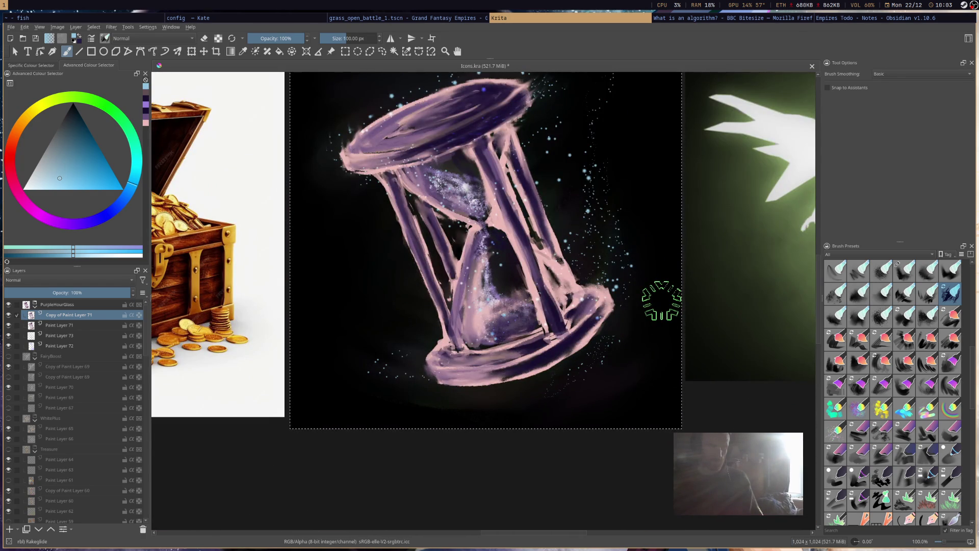
scroll(663, 300, down, 6)
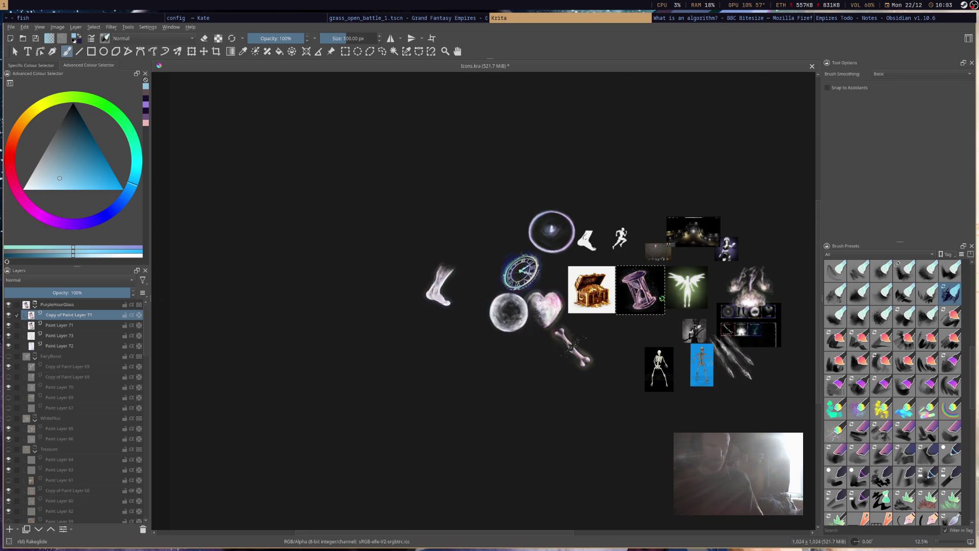
scroll(662, 298, up, 3)
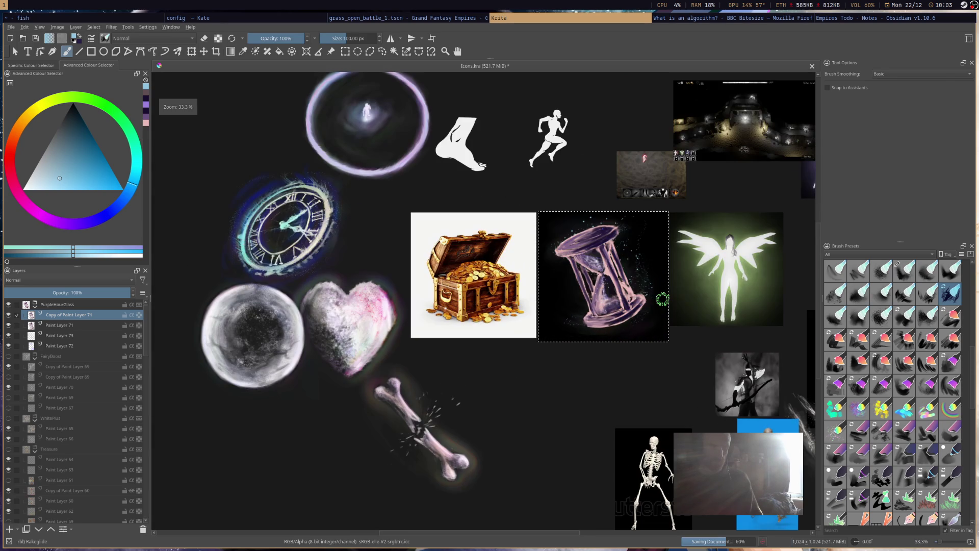
scroll(934, 463, up, 3)
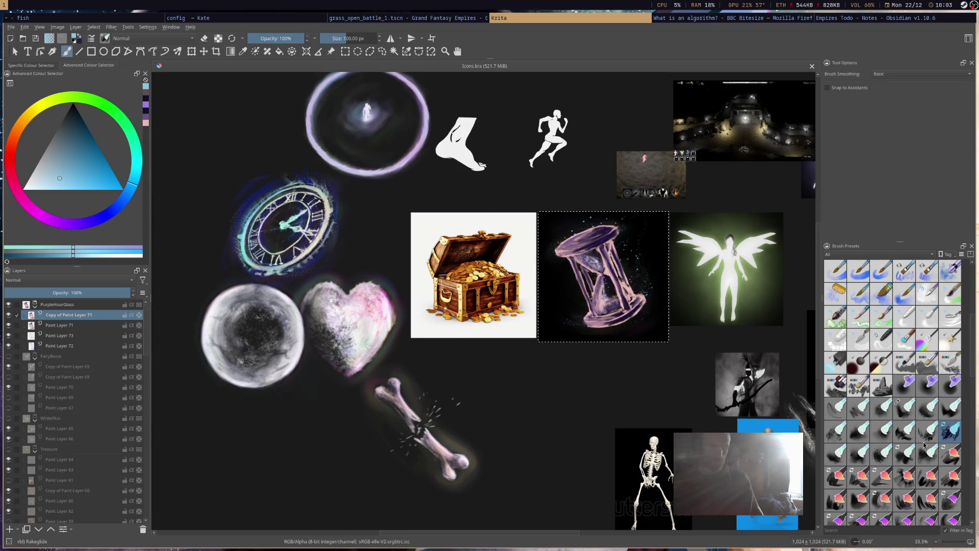
Ready a large overlay-blending brush preset on Paint Layer 72
click(881, 362)
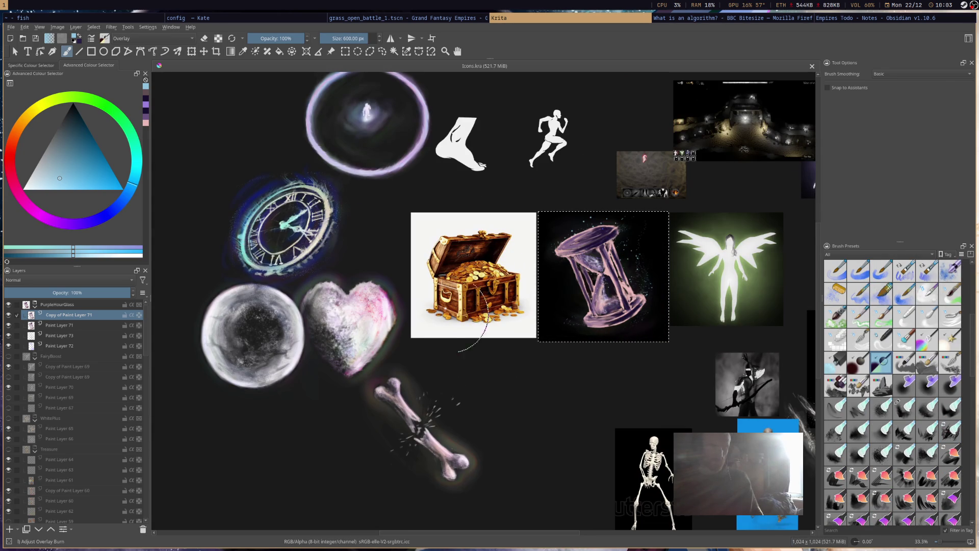
Paint a purple glow inside the hourglass glass on Paint Layer 73 with the Overlay brush
click(87, 336)
click(78, 228)
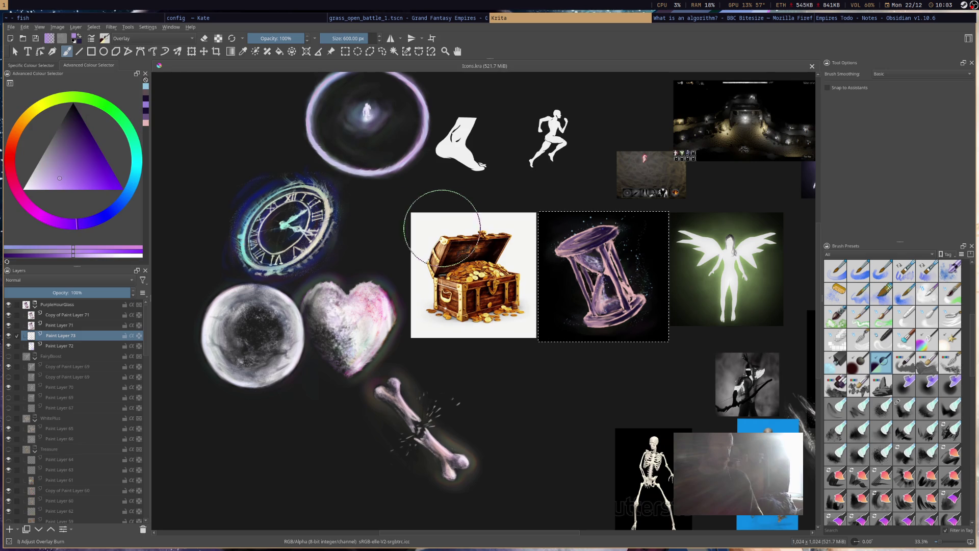
click(112, 171)
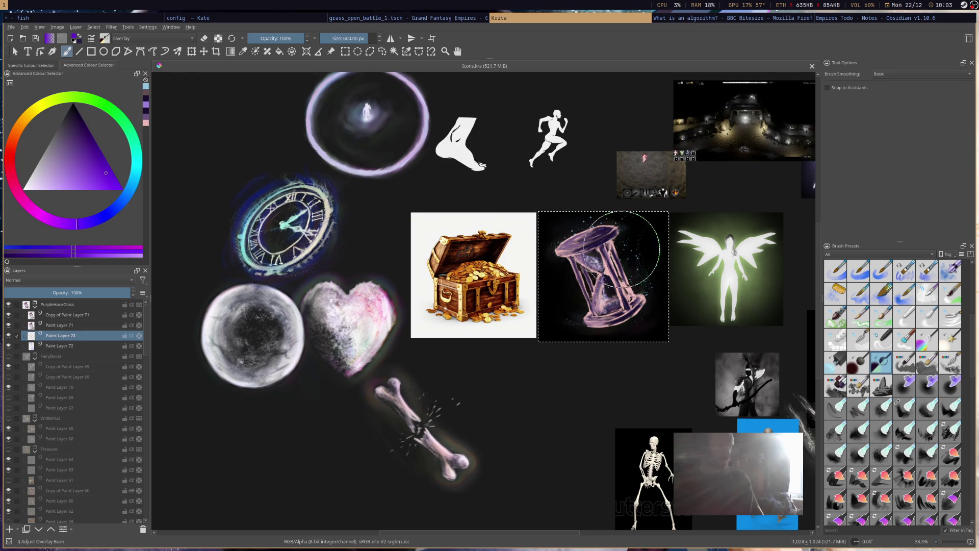
mouse_move(601, 291)
mouse_down()
mouse_move(600, 268)
mouse_move(659, 236)
mouse_up()
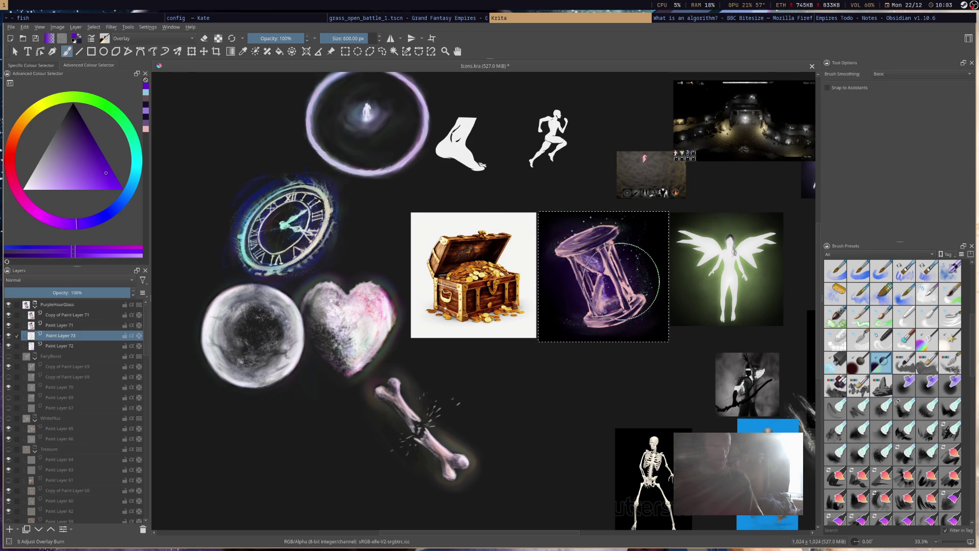
scroll(658, 237, down, 2)
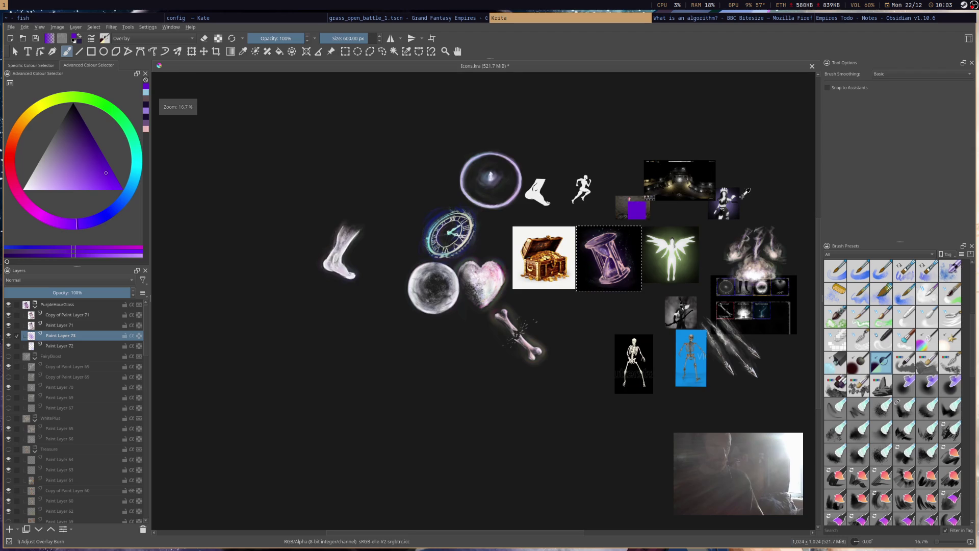
scroll(737, 208, up, 3)
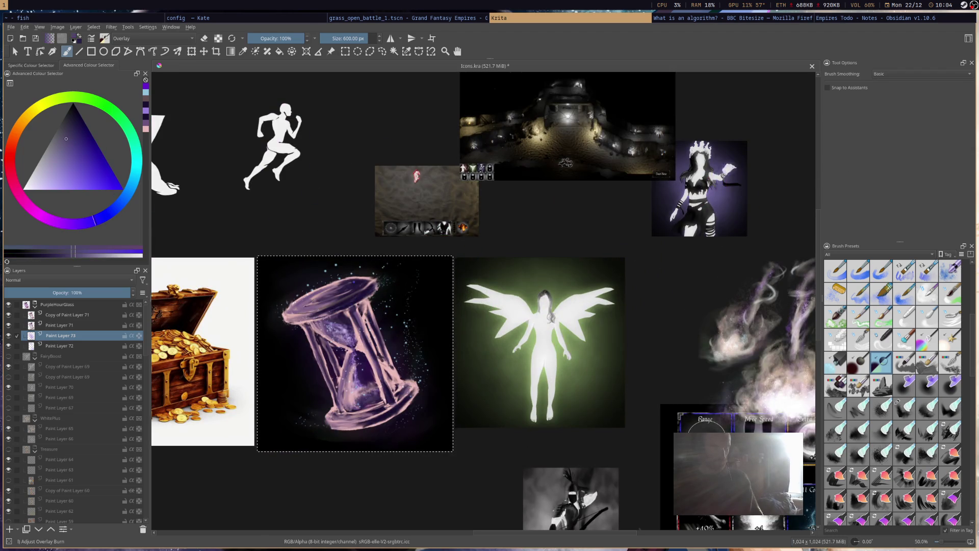
scroll(601, 229, down, 2)
Tweak the purple slightly and brighten the hourglass with overlay glow, then shrink the brush
drag(75, 153, 77, 151)
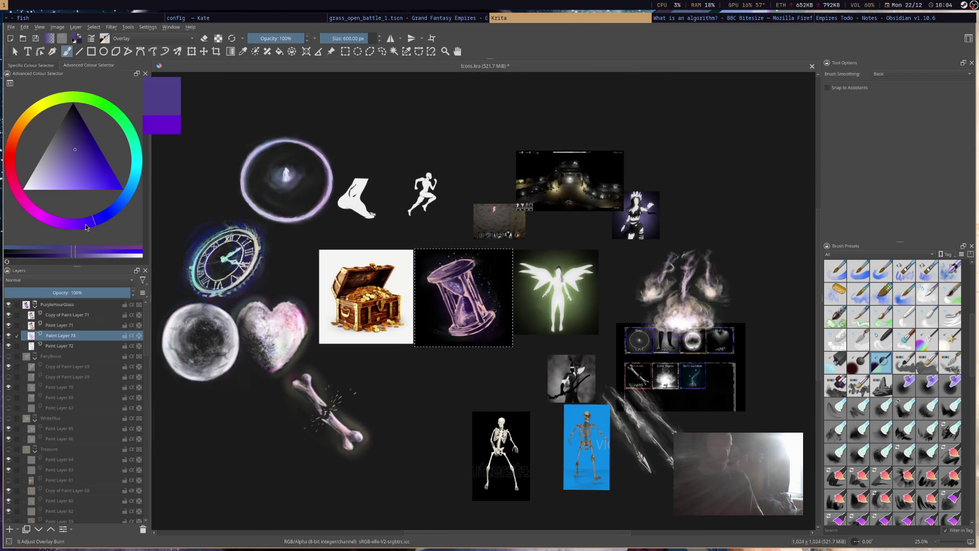
drag(486, 286, 491, 315)
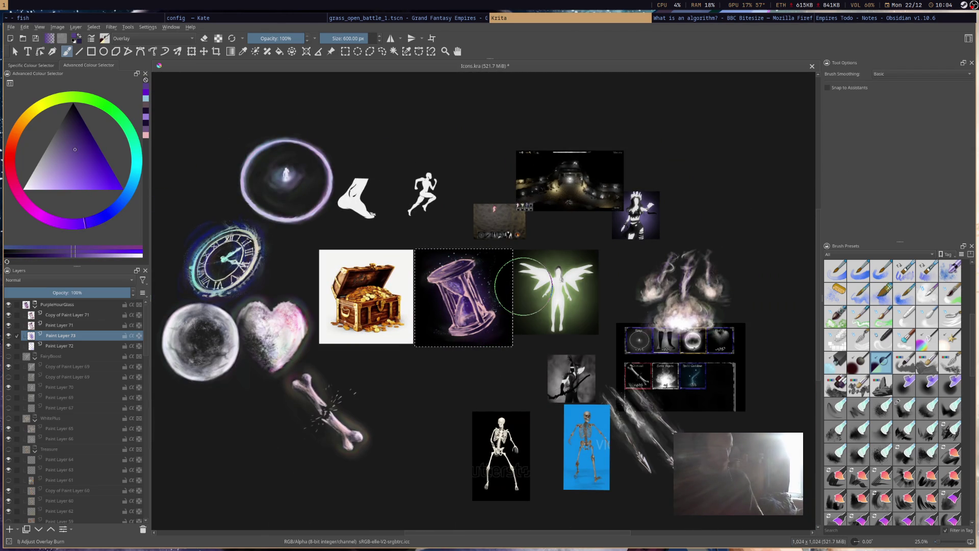
scroll(487, 313, down, 2)
scroll(486, 314, up, 4)
scroll(486, 314, up, 1)
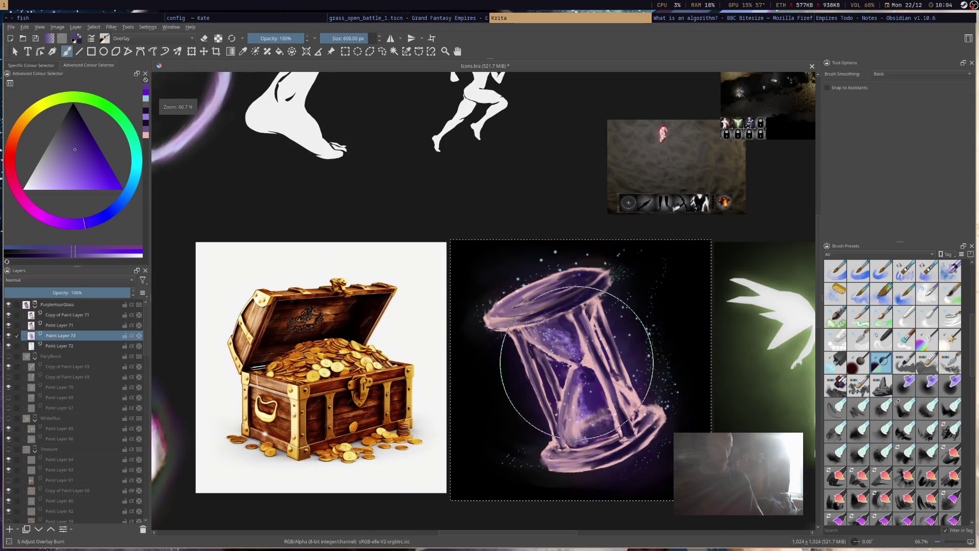
scroll(688, 291, down, 3)
scroll(710, 304, up, 1)
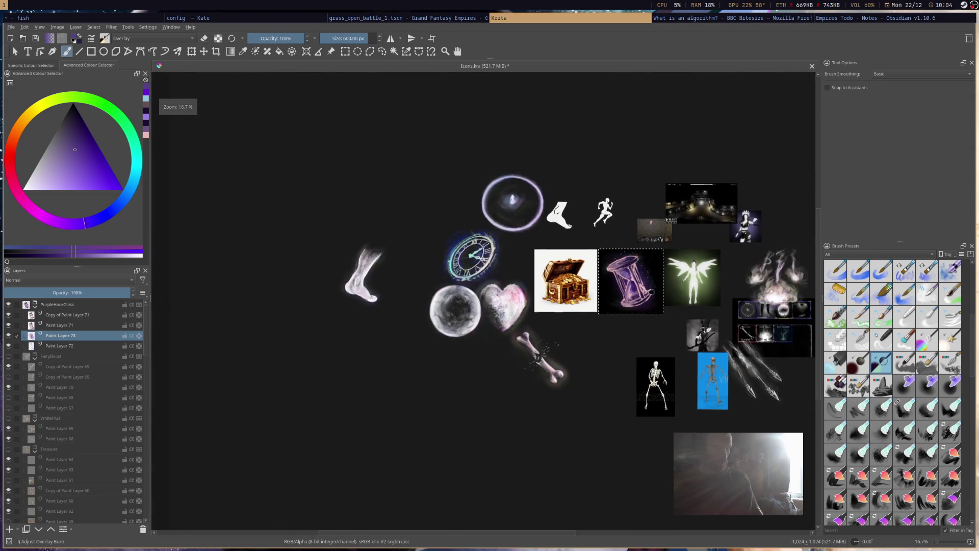
scroll(604, 313, up, 2)
scroll(612, 291, up, 1)
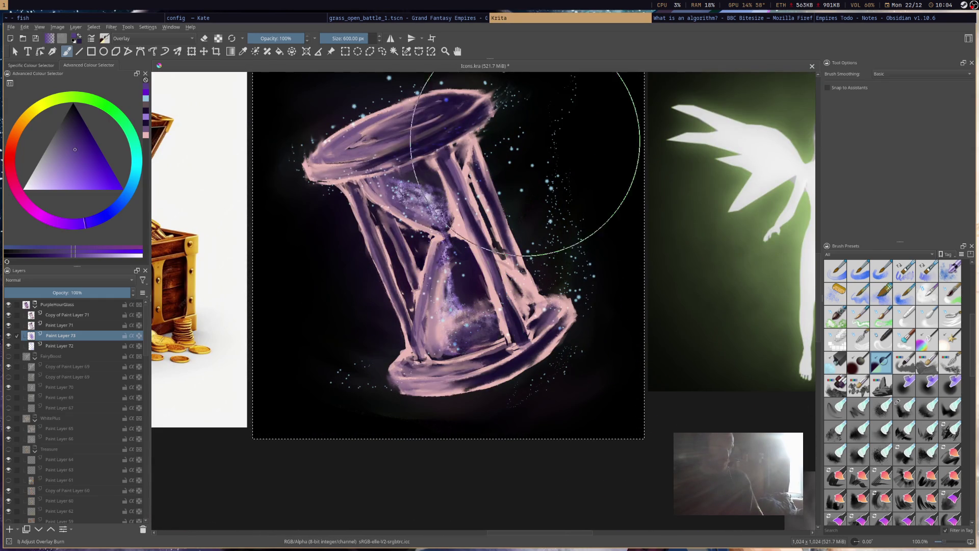
click(346, 38)
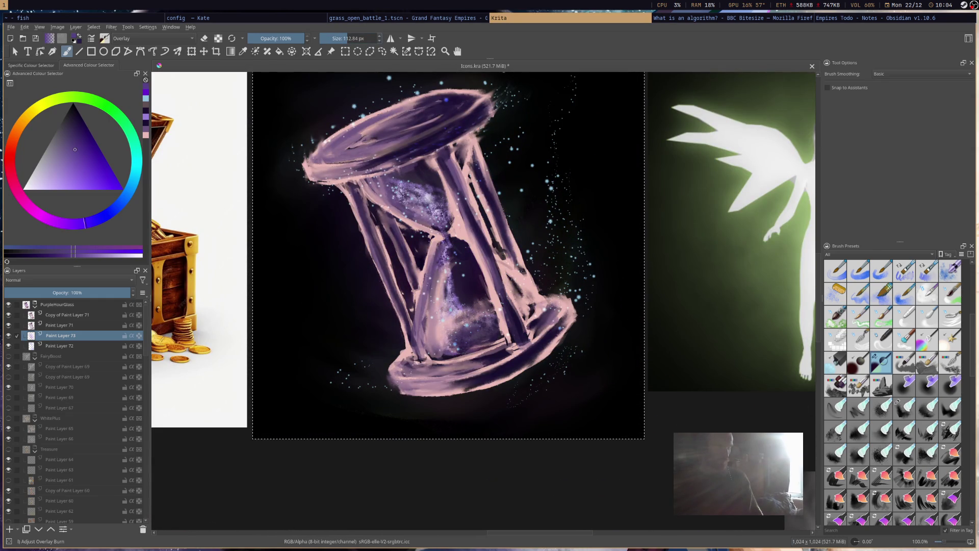
With a smaller brush, lighten the upper plate's top-left and left tip and stroke purple along the base
key(bracketleft)
key(bracketleft)
key(bracketleft)
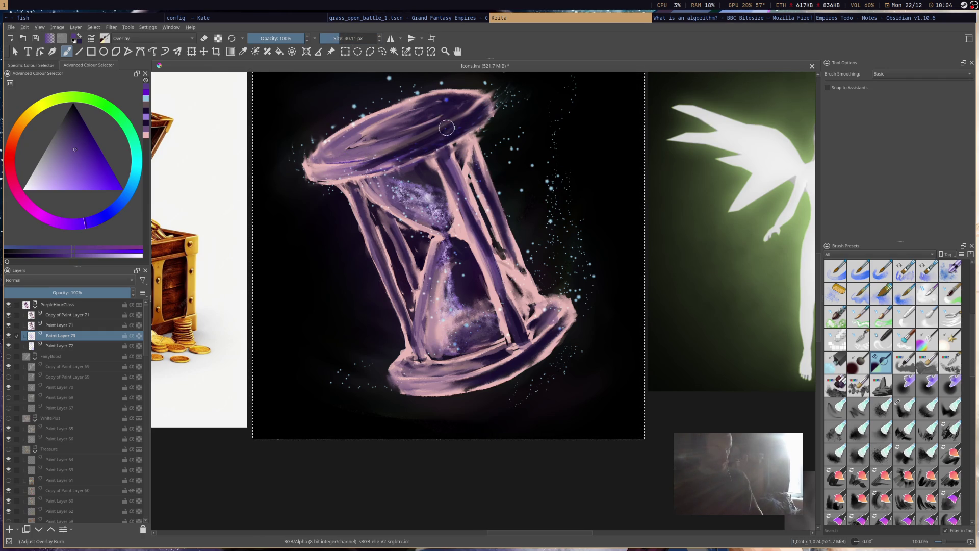
drag(316, 148, 377, 111)
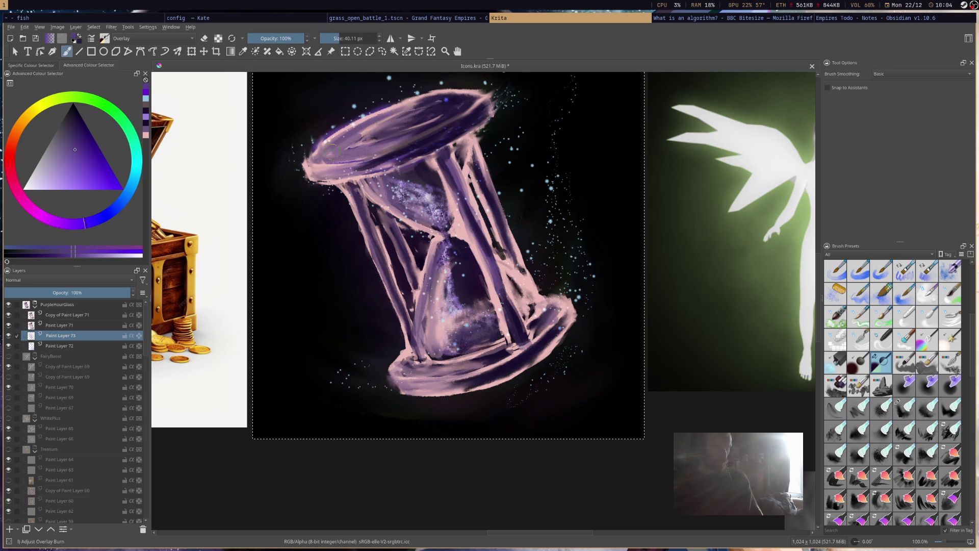
drag(310, 163, 303, 176)
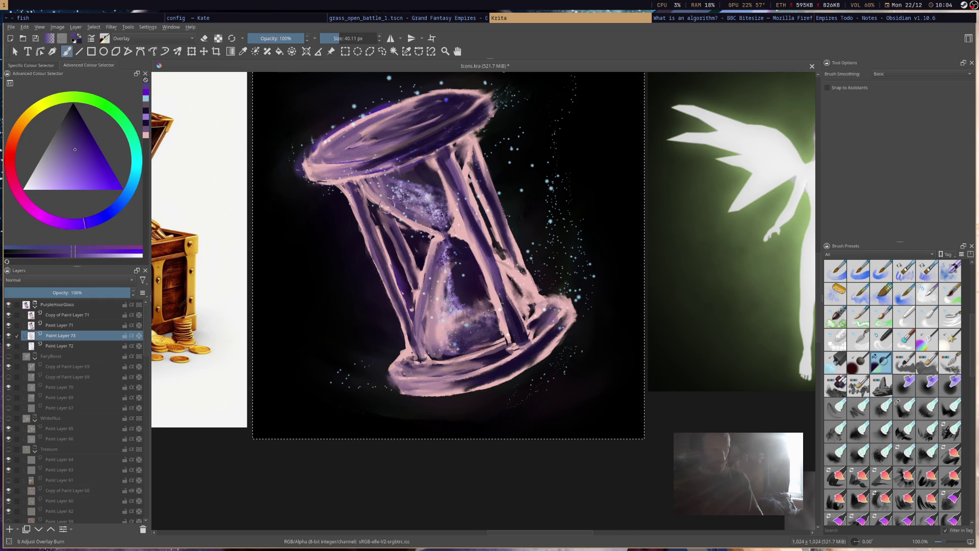
mouse_move(434, 360)
mouse_down()
mouse_move(482, 372)
mouse_move(534, 343)
mouse_move(512, 357)
mouse_move(522, 347)
mouse_up()
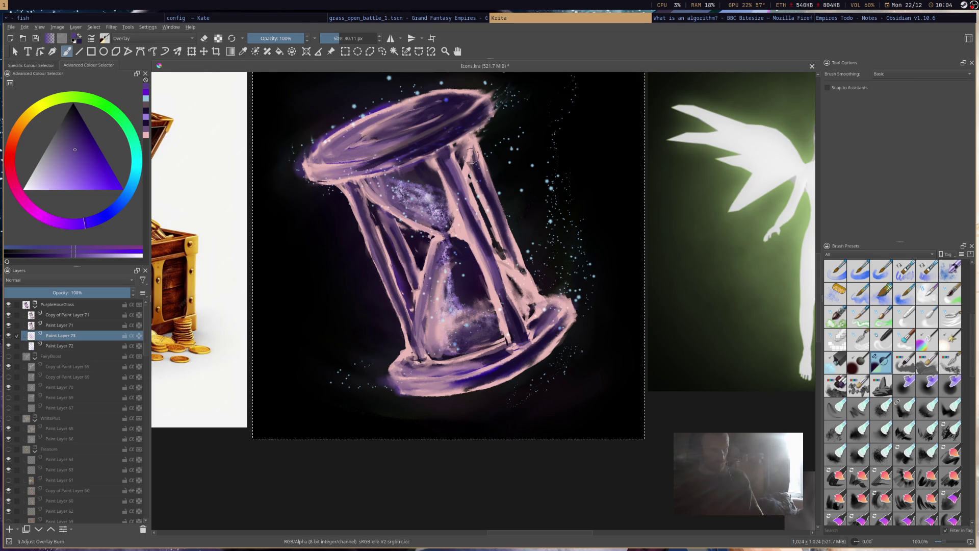
Add glow around the upper rim, left pillar and base, then save the icon sheet
drag(297, 151, 424, 85)
mouse_move(358, 195)
mouse_down()
mouse_move(342, 208)
mouse_move(387, 344)
mouse_up()
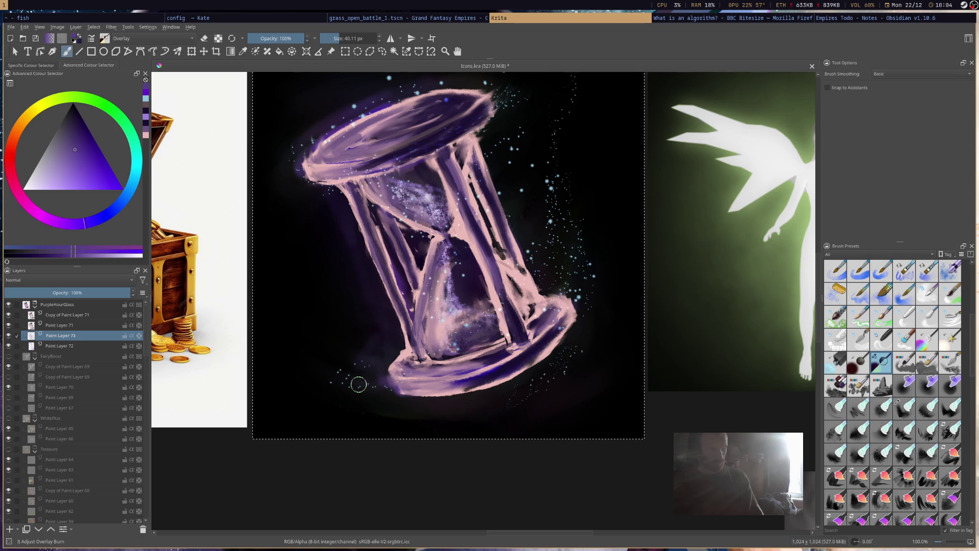
drag(364, 386, 584, 356)
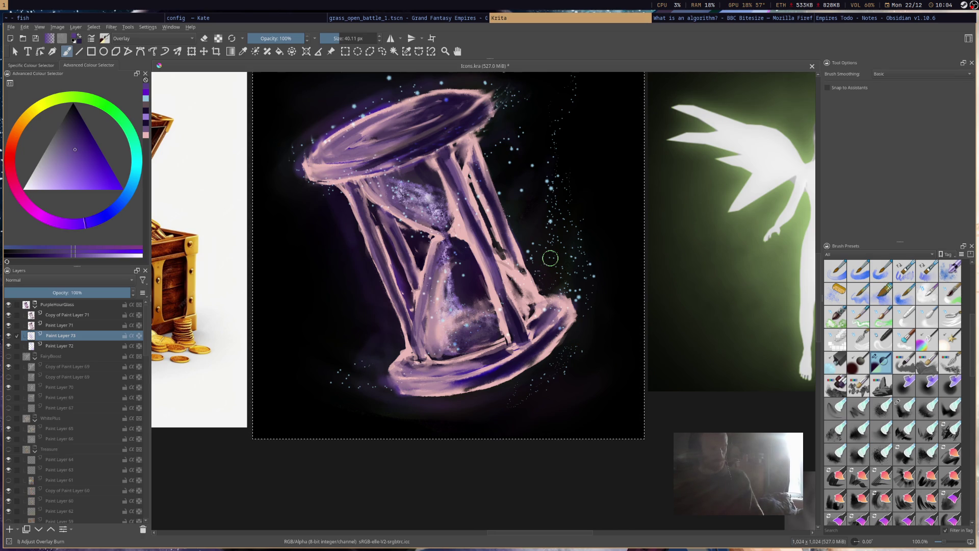
scroll(548, 243, down, 5)
key(ctrl+s)
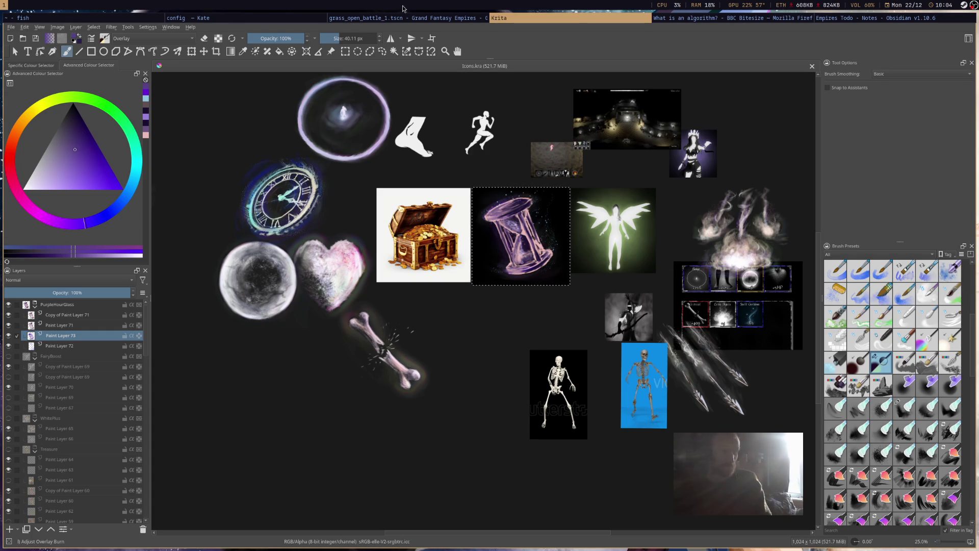
click(391, 18)
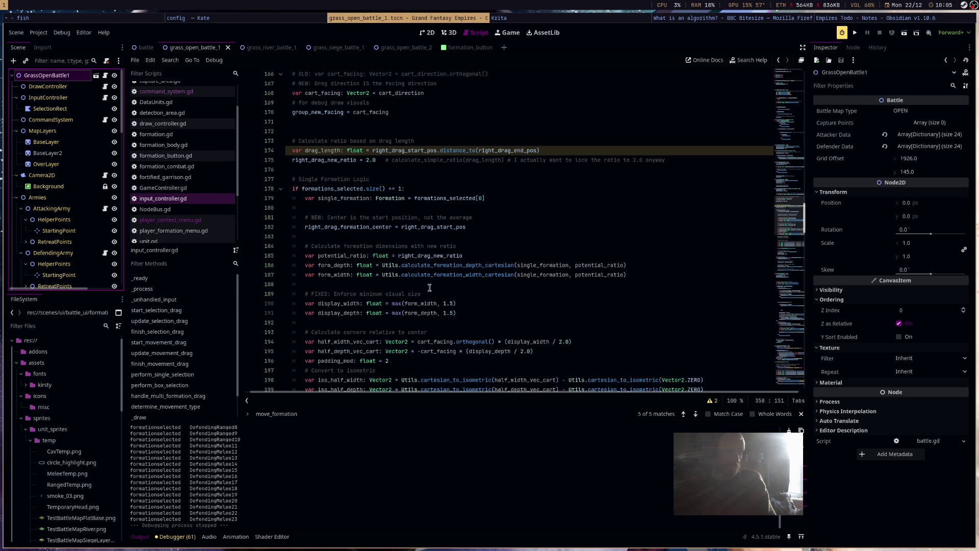
Open Godot's Project menu over the input controller code
click(39, 34)
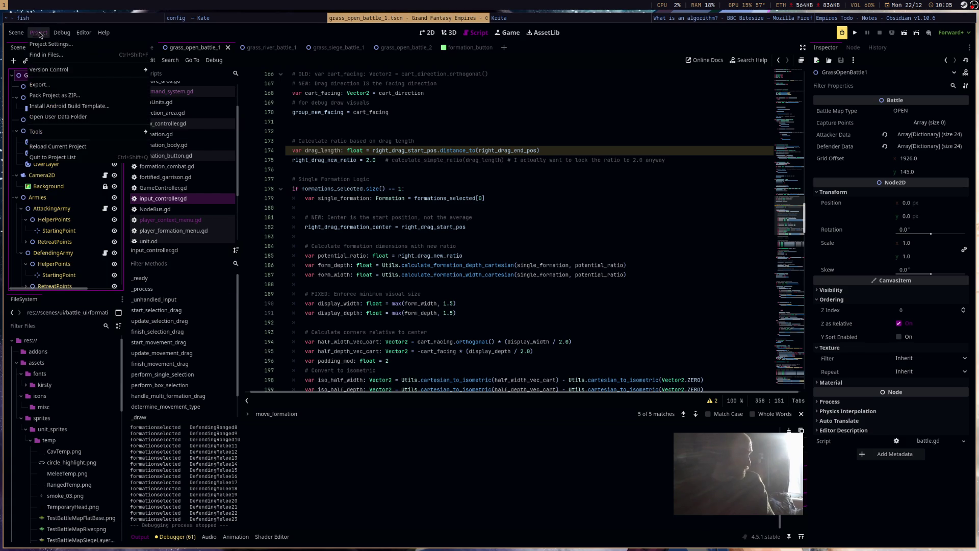
Start Pack Project as ZIP with Backups2 as the destination and focus the archive name field
click(77, 96)
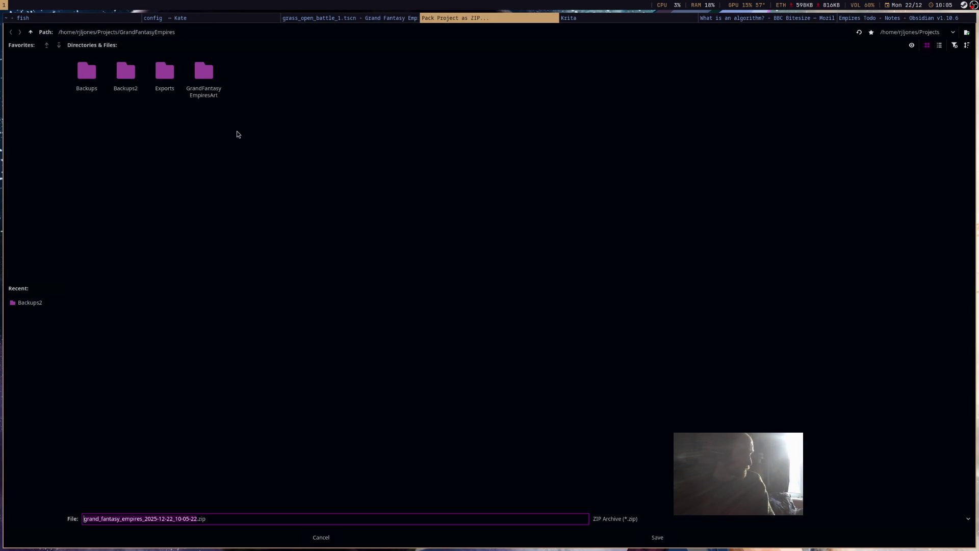
key(shift+Tab)
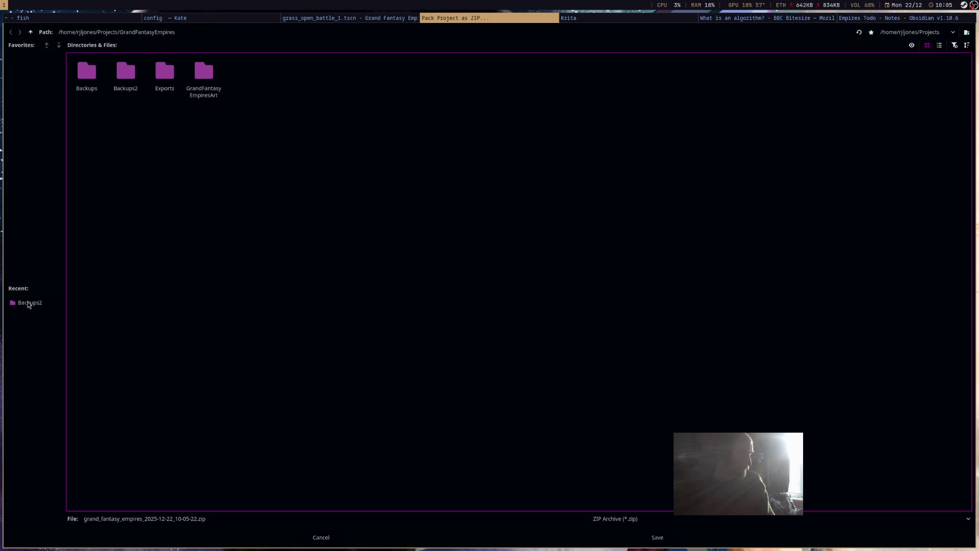
key(shift+Tab)
click(29, 304)
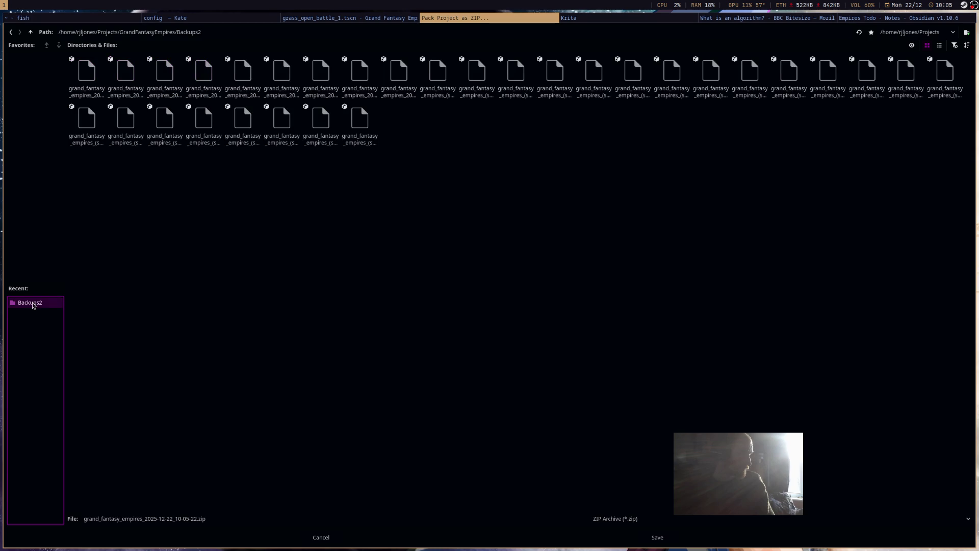
click(193, 519)
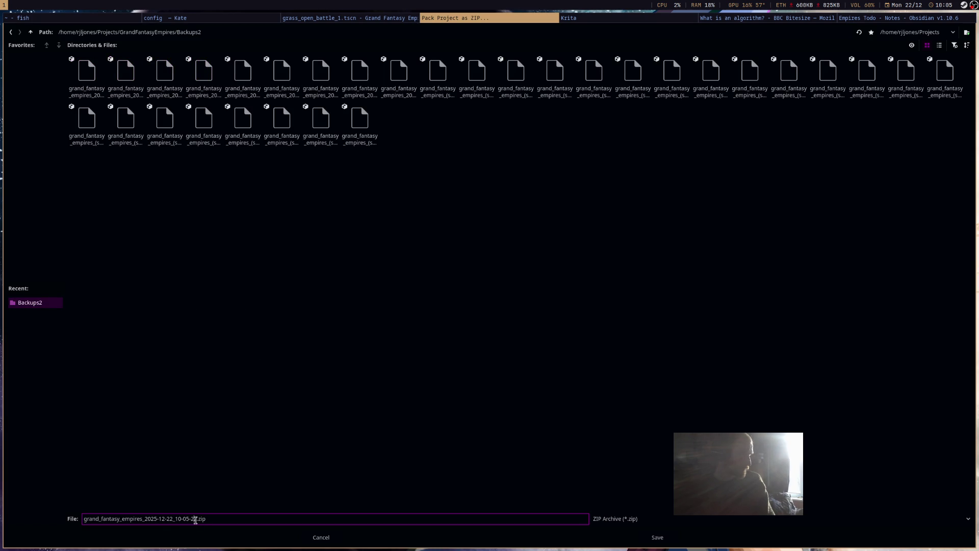